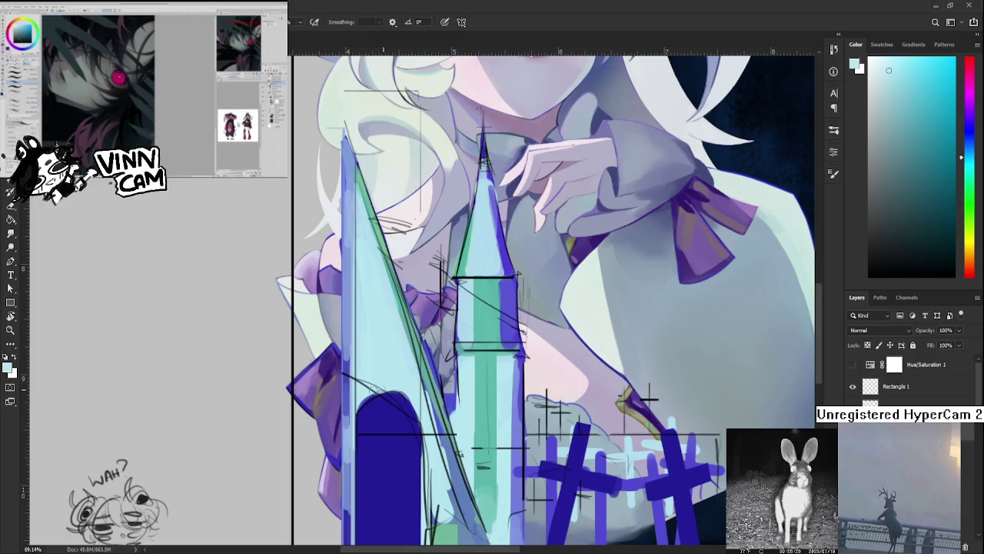
# Sample the door's dark blue and the spire's light cyan, then zoom out to the full canvas
pyautogui.keyDown('alt'); pyautogui.click(406, 415); pyautogui.keyUp('alt')
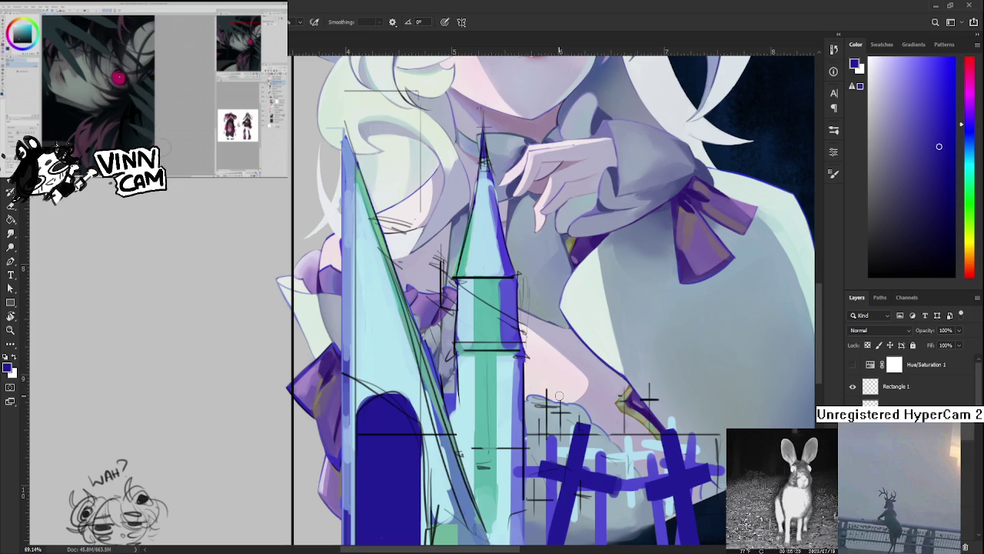
pyautogui.keyDown('alt'); pyautogui.click(406, 395); pyautogui.keyUp('alt')
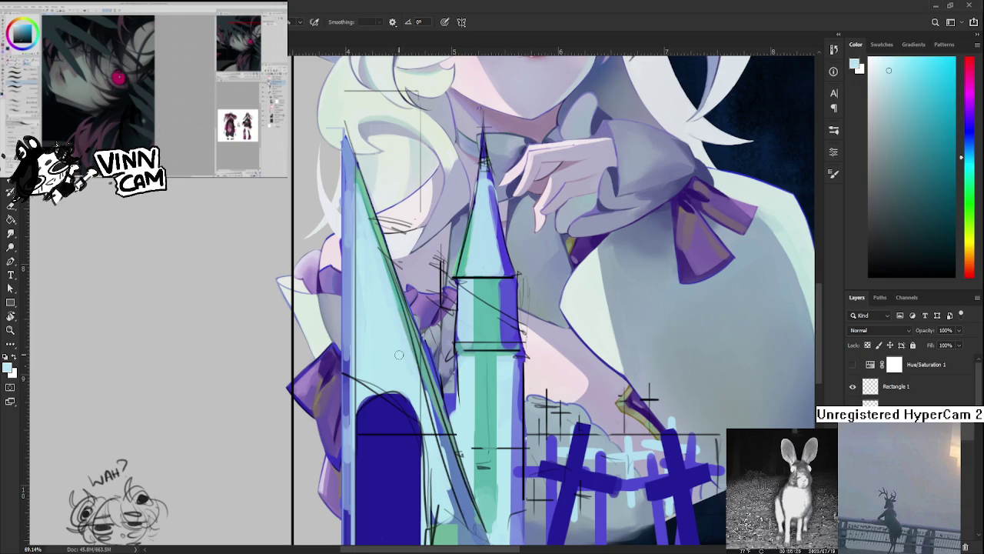
pyautogui.scroll(-5, 384, 320)
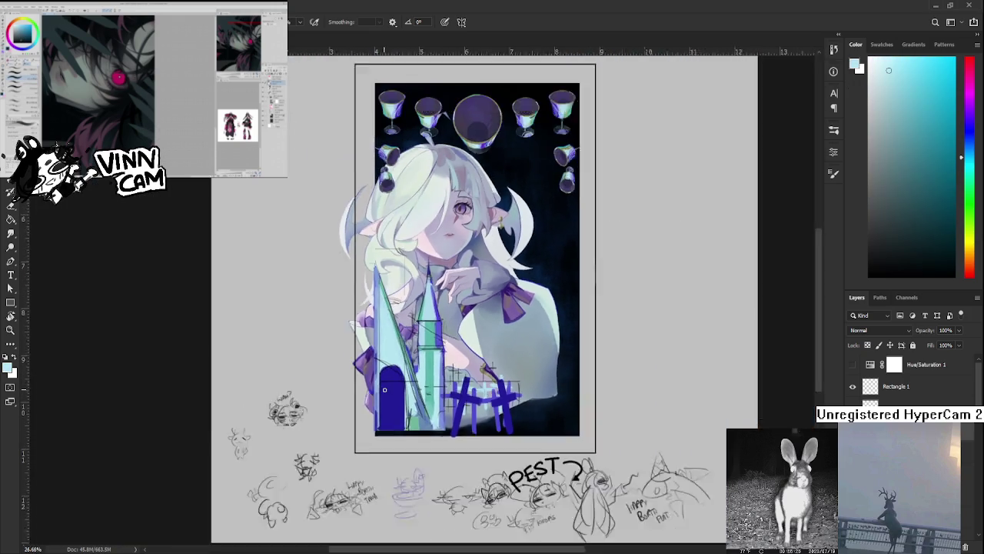
# Zoom in on the castle and sample several blues from the tall spire
pyautogui.scroll(3, 331, 408)
pyautogui.scroll(1, 332, 408)
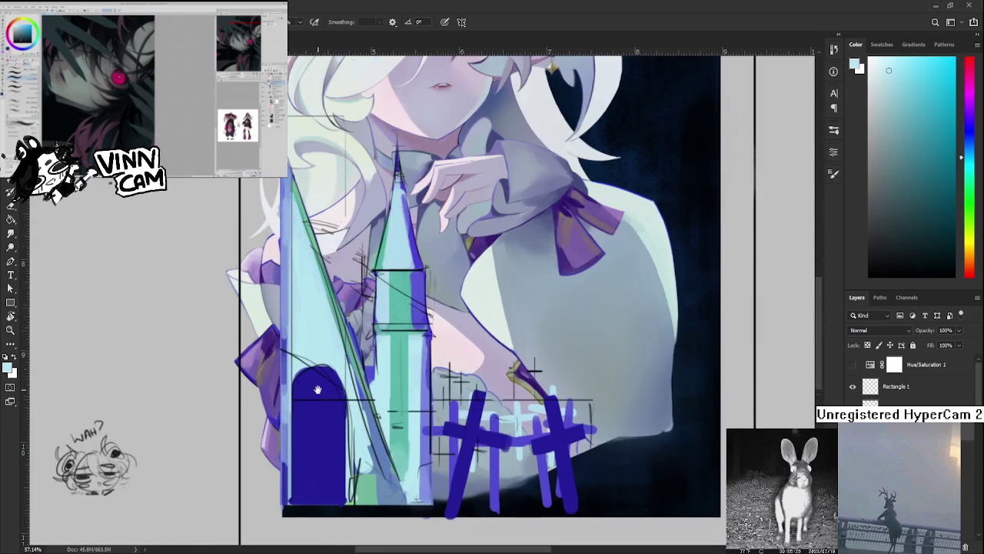
pyautogui.scroll(1, 329, 406)
pyautogui.keyDown('alt'); pyautogui.click(332, 375); pyautogui.keyUp('alt')
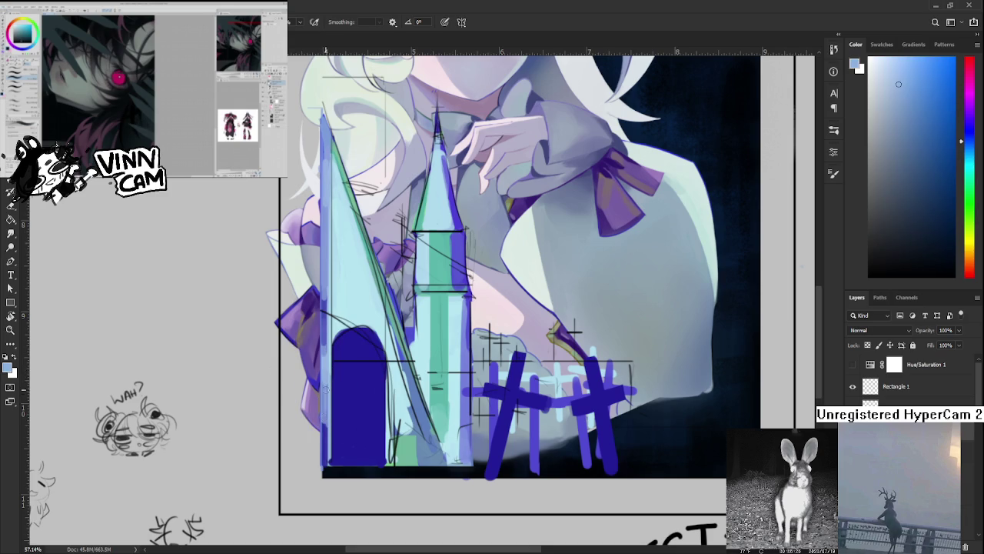
pyautogui.keyDown('alt'); pyautogui.click(324, 391); pyautogui.keyUp('alt')
pyautogui.keyDown('alt'); pyautogui.click(325, 348); pyautogui.keyUp('alt')
pyautogui.scroll(2, 336, 334)
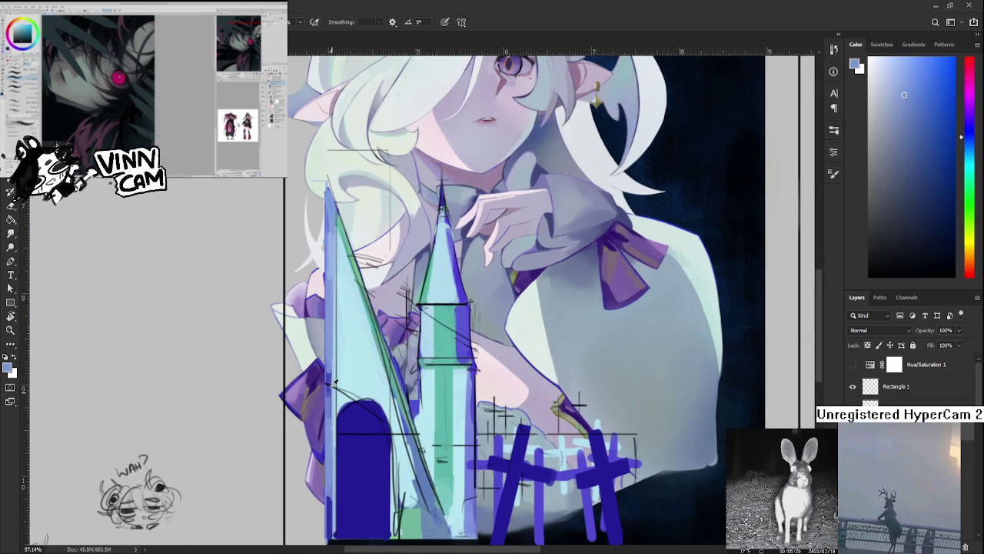
pyautogui.keyDown('alt'); pyautogui.click(332, 372); pyautogui.keyUp('alt')
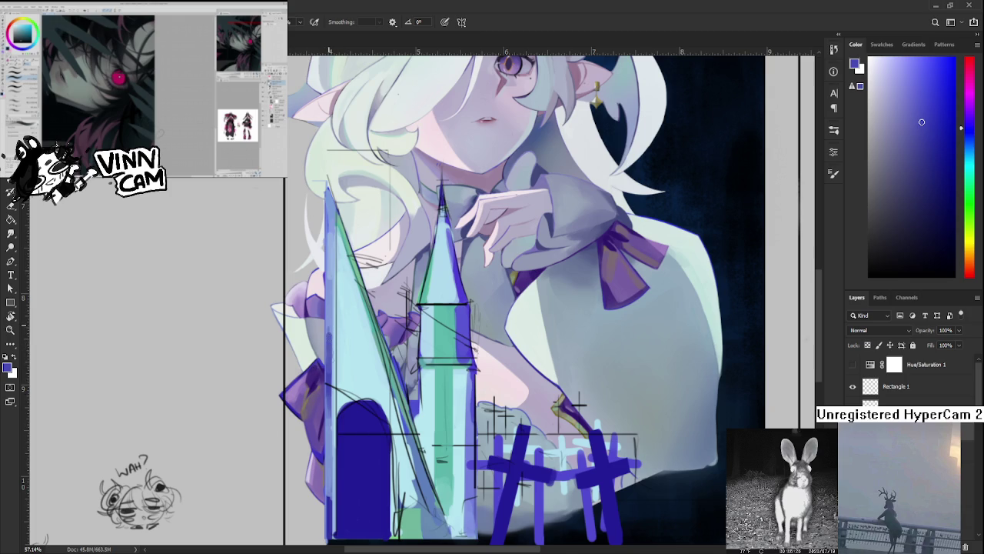
pyautogui.keyDown('alt'); pyautogui.click(333, 326); pyautogui.keyUp('alt')
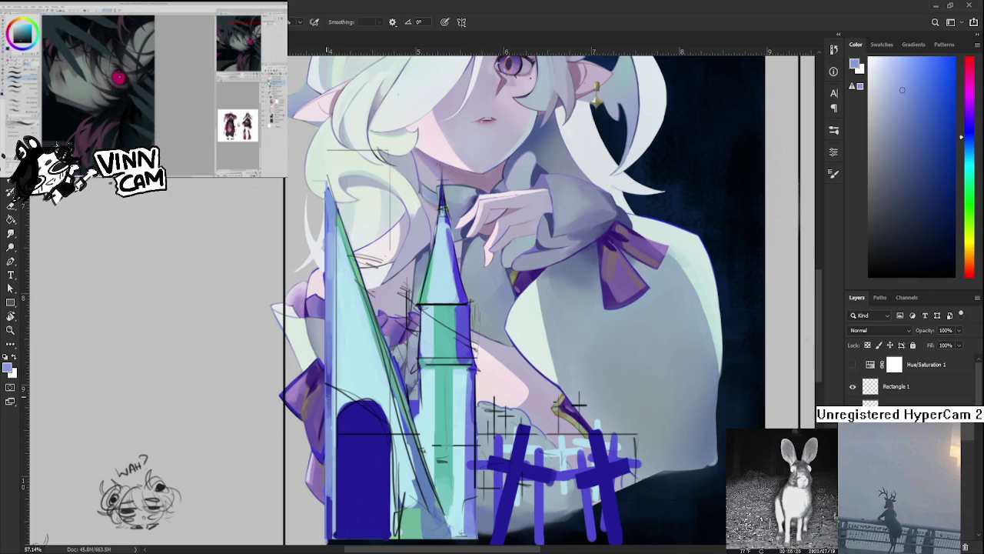
# Sample the door's dark blue and round the left shoulder of the door arch
pyautogui.scroll(-2, 366, 376)
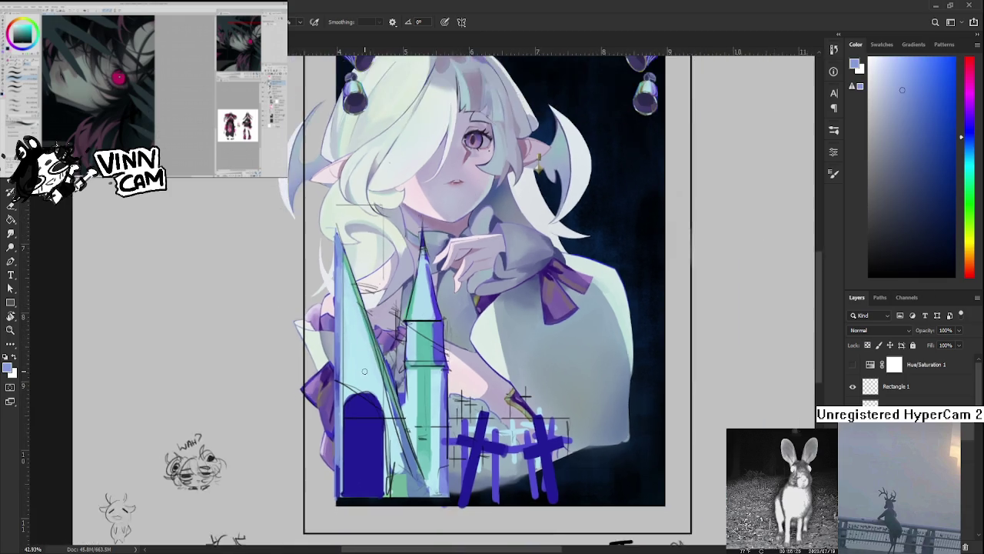
pyautogui.scroll(-2, 366, 376)
pyautogui.scroll(-1, 366, 375)
pyautogui.scroll(2, 366, 376)
pyautogui.scroll(2, 366, 376)
pyautogui.scroll(2, 366, 392)
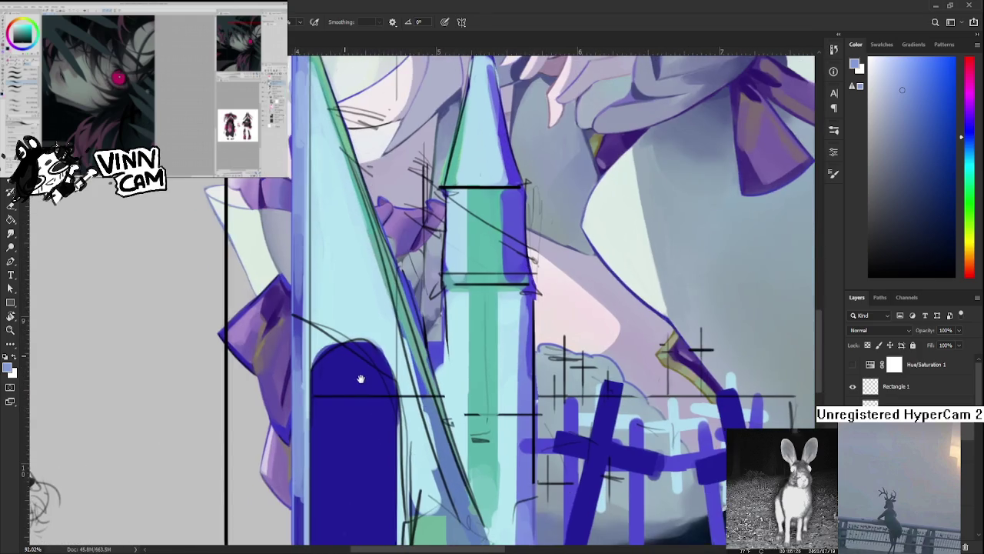
pyautogui.moveTo(366, 411)
pyautogui.mouseDown()
pyautogui.moveTo(362, 349)
pyautogui.moveTo(329, 360)
pyautogui.moveTo(364, 345)
pyautogui.mouseUp()
pyautogui.keyDown('alt'); pyautogui.click(343, 362); pyautogui.keyUp('alt')
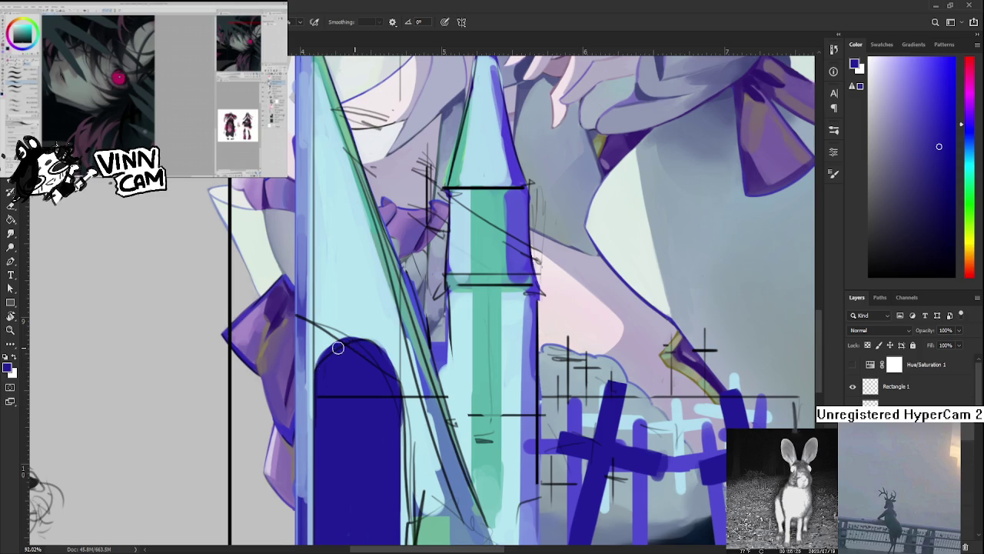
pyautogui.moveTo(338, 343)
pyautogui.mouseDown()
pyautogui.moveTo(375, 346)
pyautogui.moveTo(396, 422)
pyautogui.moveTo(397, 374)
pyautogui.mouseUp()
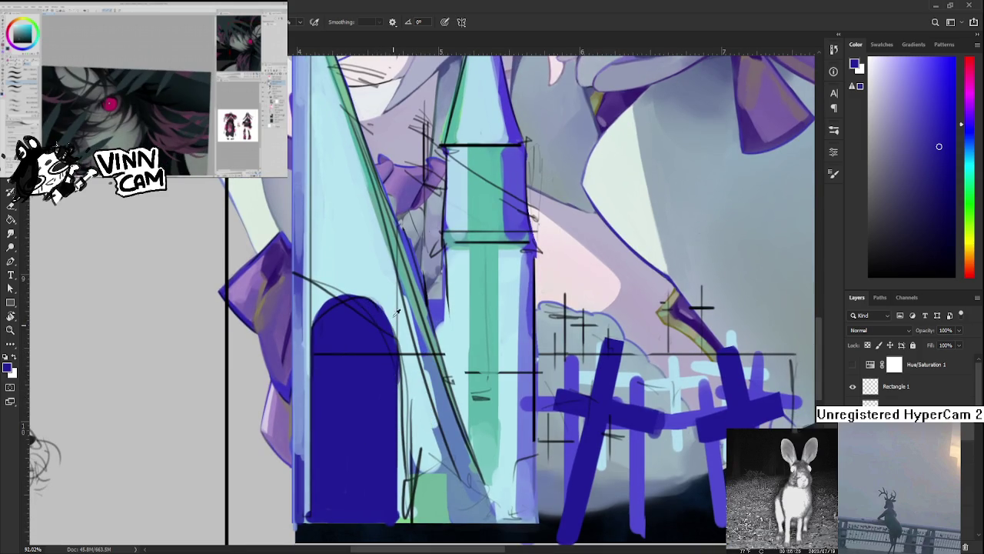
# Resample the spire's light cyan and the arch's dark blue, then zoom back out
pyautogui.keyDown('alt'); pyautogui.click(377, 298); pyautogui.keyUp('alt')
pyautogui.keyDown('alt'); pyautogui.click(376, 317); pyautogui.keyUp('alt')
pyautogui.moveTo(386, 338); pyautogui.dragTo(386, 360)
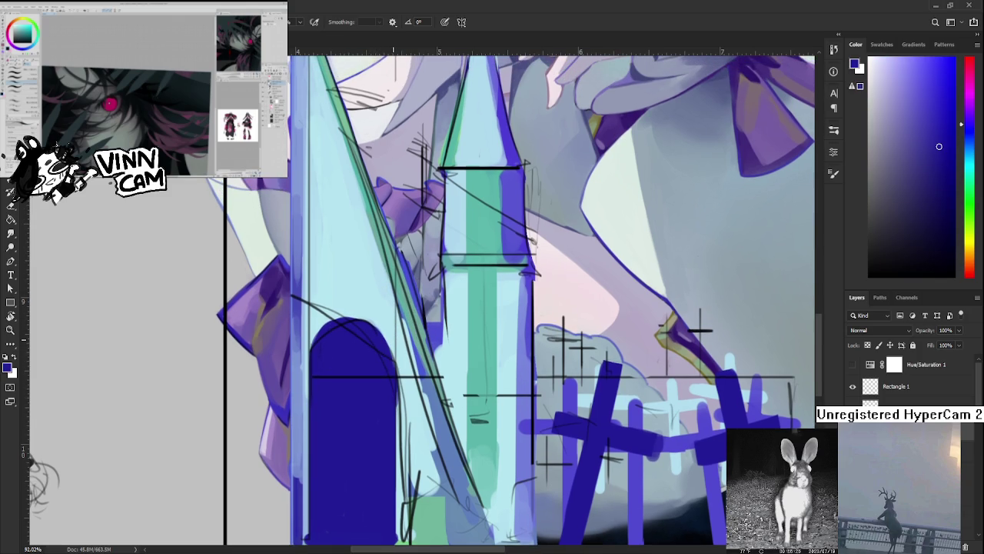
pyautogui.scroll(-3, 409, 314)
pyautogui.scroll(-3, 409, 314)
pyautogui.scroll(-2, 409, 313)
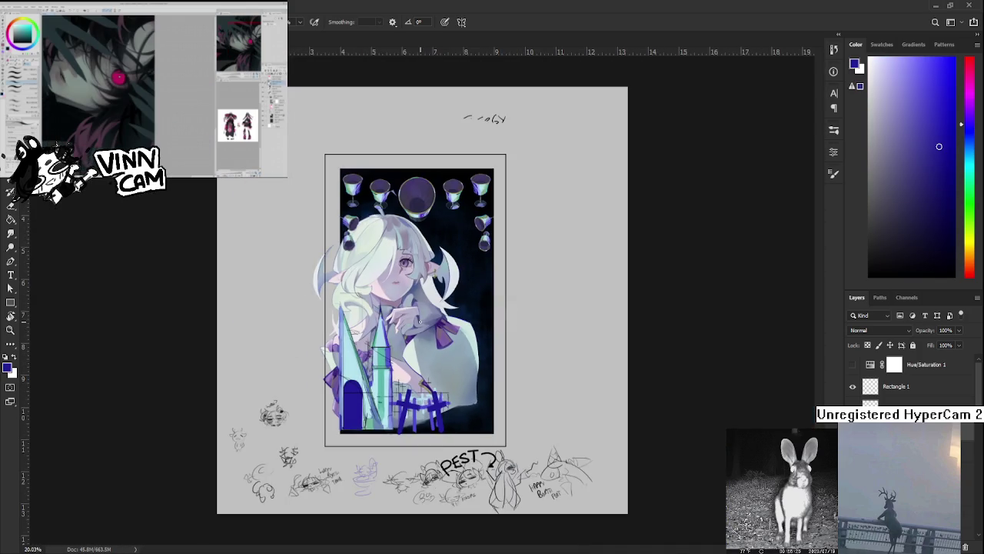
# Sample dark navy from the background and darken the doorway's left and lower-left interior
pyautogui.scroll(3, 408, 223)
pyautogui.scroll(1, 407, 219)
pyautogui.scroll(2, 411, 208)
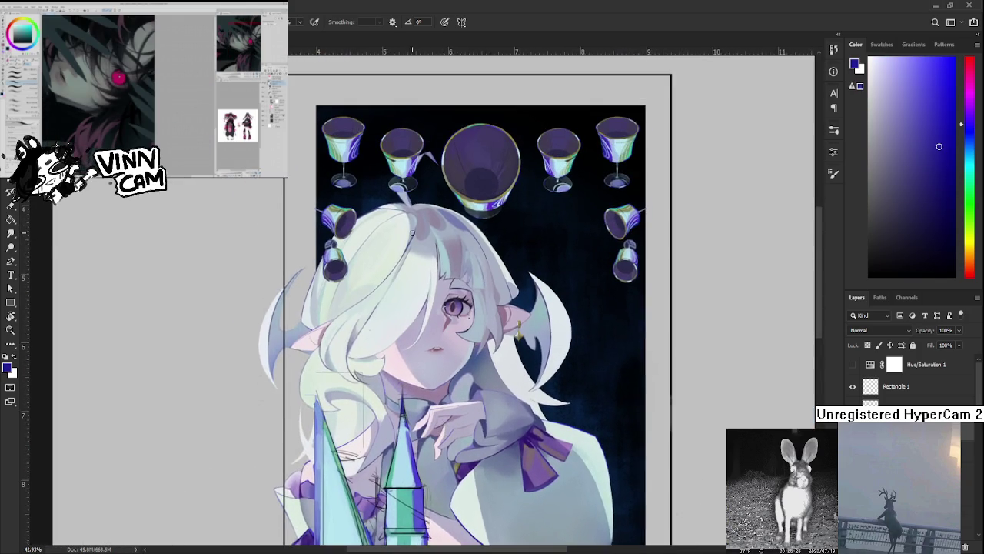
pyautogui.scroll(2, 414, 202)
pyautogui.keyDown('alt'); pyautogui.click(406, 164); pyautogui.keyUp('alt')
pyautogui.scroll(-3, 392, 307)
pyautogui.scroll(-3, 386, 365)
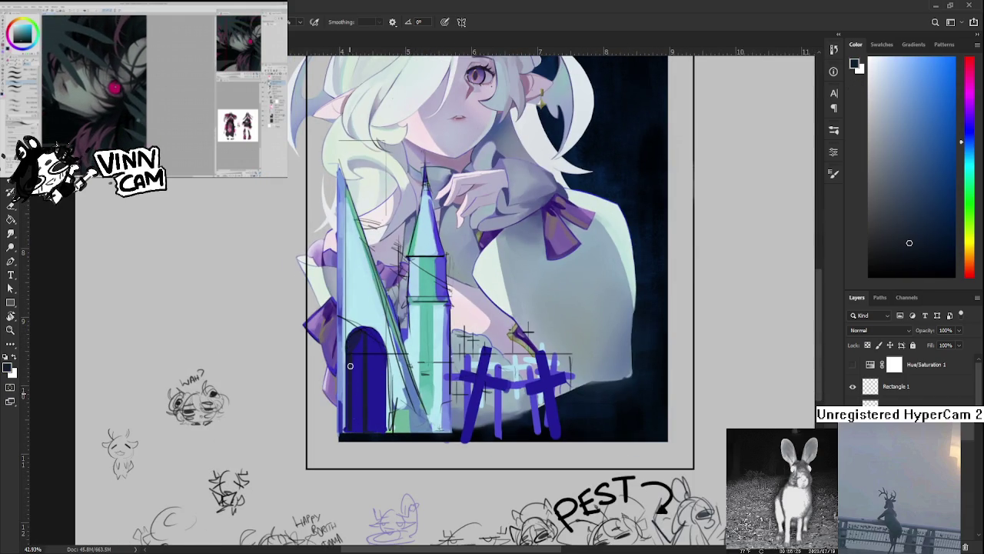
pyautogui.moveTo(352, 351); pyautogui.dragTo(358, 341)
pyautogui.moveTo(361, 396); pyautogui.dragTo(356, 431)
# Resample the arch colours and fill the doorway evenly with dark navy
pyautogui.keyDown('alt'); pyautogui.click(362, 343); pyautogui.keyUp('alt')
pyautogui.keyDown('alt'); pyautogui.click(373, 349); pyautogui.keyUp('alt')
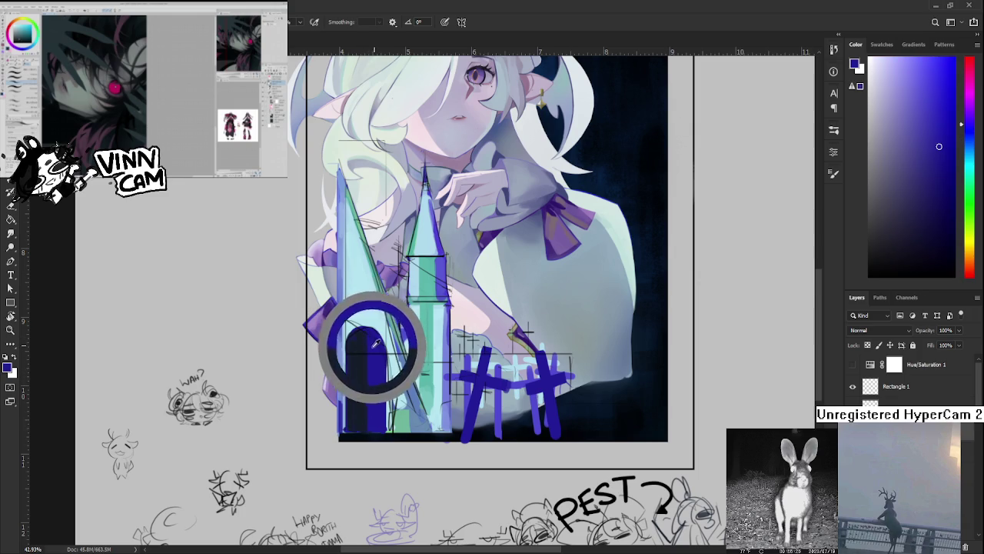
pyautogui.keyDown('alt'); pyautogui.click(374, 344); pyautogui.keyUp('alt')
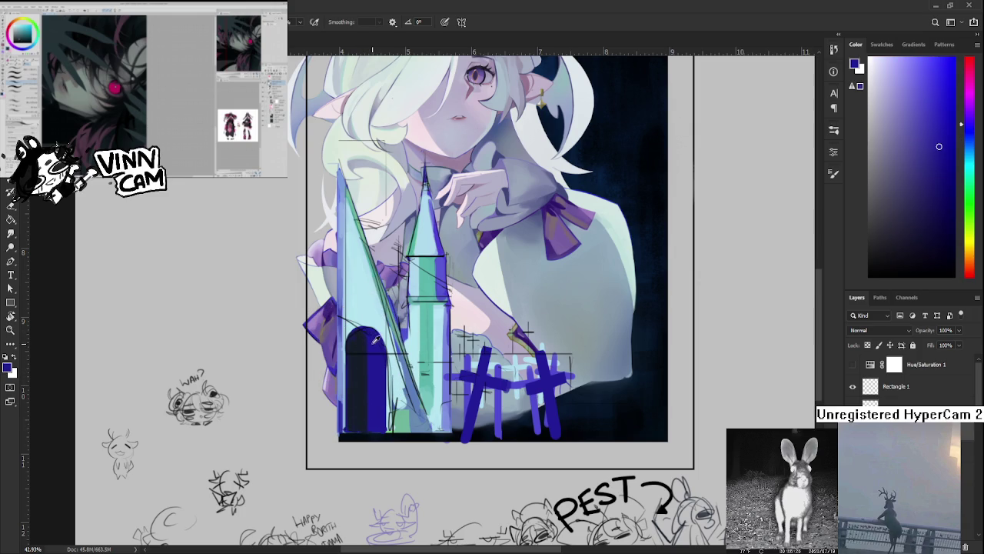
pyautogui.keyDown('alt'); pyautogui.click(373, 339); pyautogui.keyUp('alt')
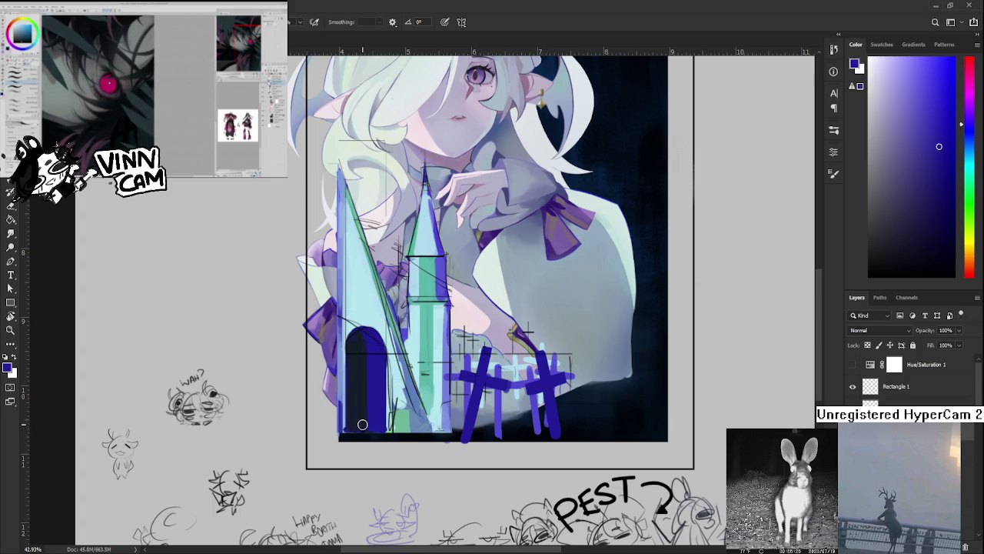
pyautogui.keyDown('alt'); pyautogui.click(363, 339); pyautogui.keyUp('alt')
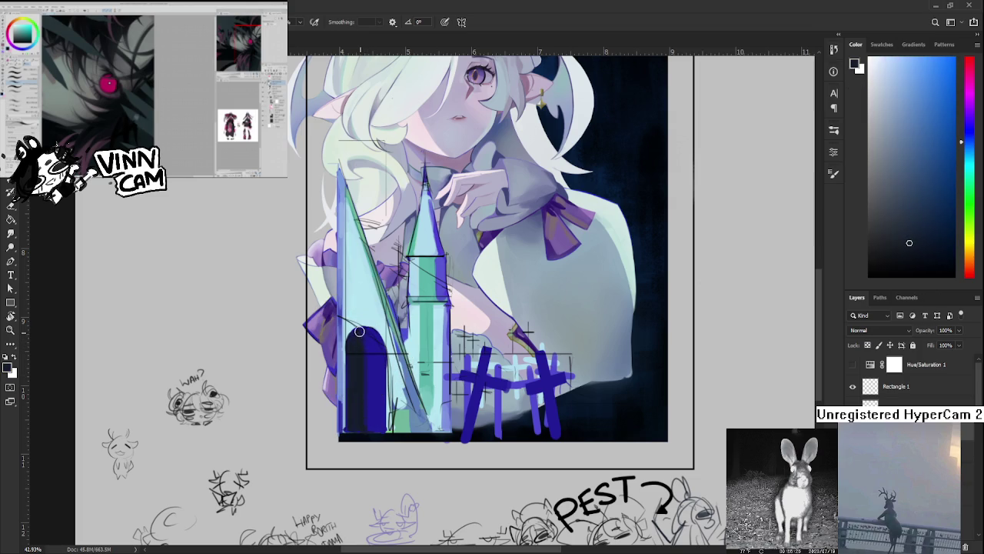
pyautogui.moveTo(366, 340); pyautogui.dragTo(363, 430)
# Sample a purple-blue and the castle wall's light cyan
pyautogui.keyDown('alt'); pyautogui.click(377, 344); pyautogui.keyUp('alt')
pyautogui.scroll(1, 380, 419)
pyautogui.keyDown('alt'); pyautogui.click(368, 331); pyautogui.keyUp('alt')
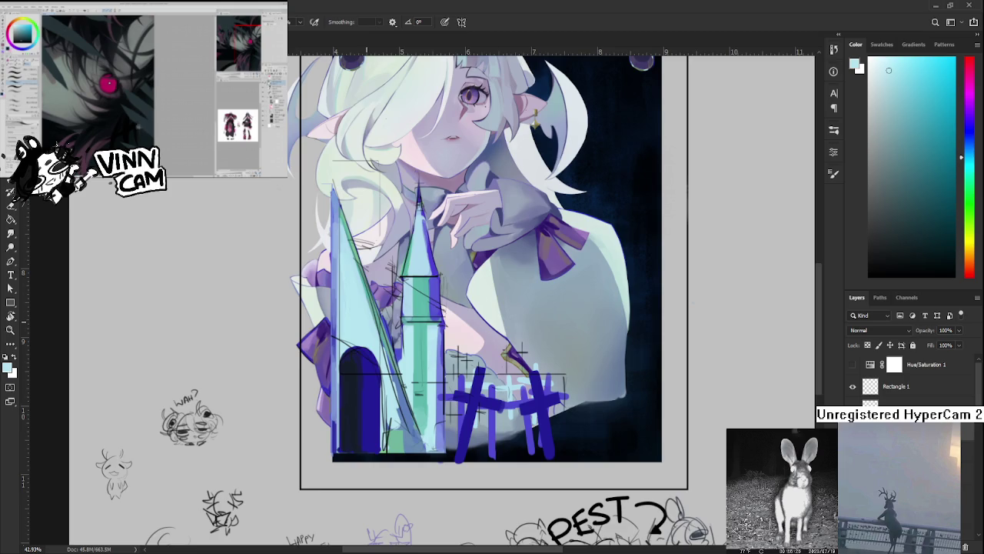
pyautogui.scroll(-3, 368, 377)
pyautogui.scroll(-2, 367, 376)
pyautogui.scroll(2, 365, 385)
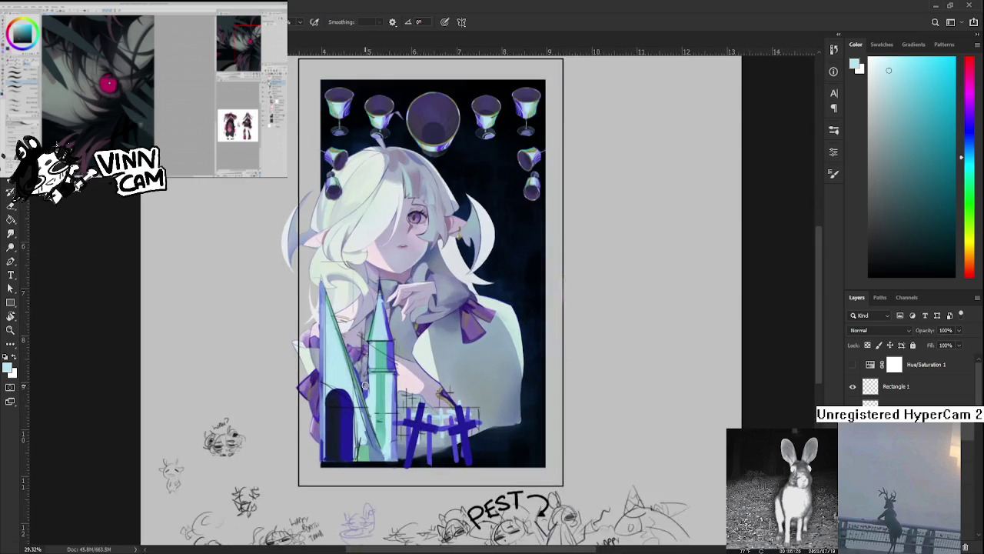
pyautogui.scroll(1, 368, 382)
# Hide the sketch guide lines over the castle and fence
pyautogui.hotkey('ctrl', ',')
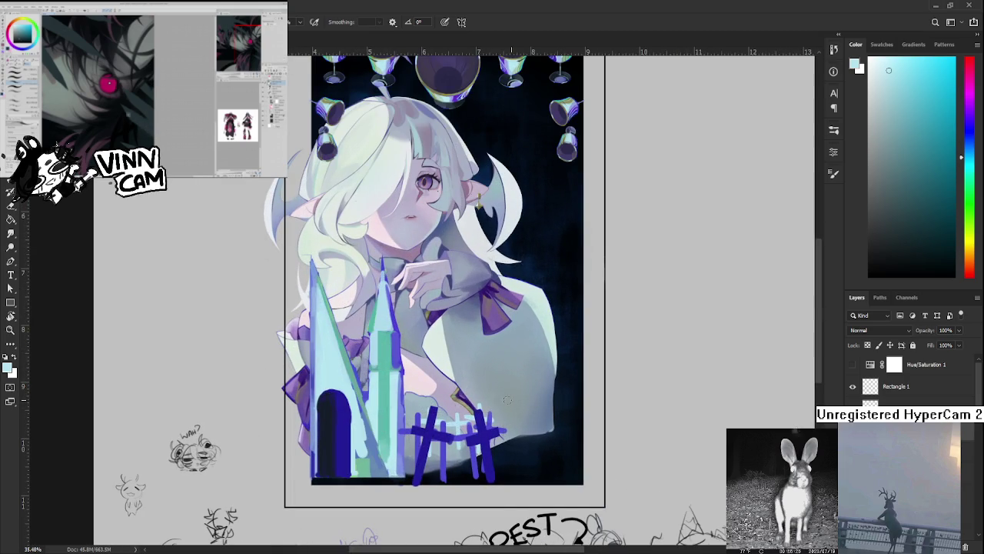
pyautogui.scroll(-2, 353, 416)
pyautogui.scroll(-1, 353, 415)
pyautogui.scroll(2, 353, 399)
pyautogui.scroll(2, 350, 395)
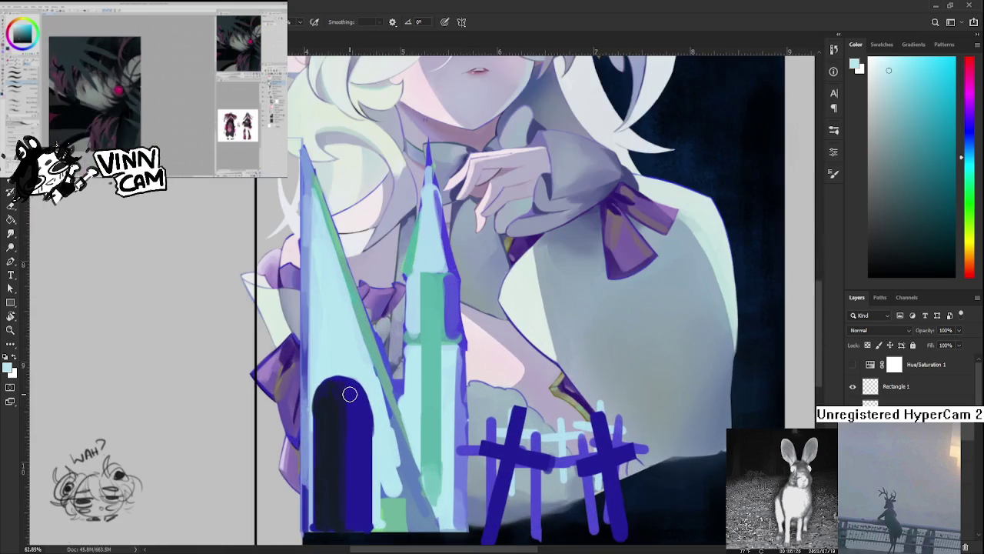
pyautogui.moveTo(347, 393)
pyautogui.mouseDown()
pyautogui.moveTo(365, 330)
pyautogui.moveTo(341, 334)
pyautogui.moveTo(341, 362)
pyautogui.mouseUp()
pyautogui.keyDown('alt'); pyautogui.click(359, 309); pyautogui.keyUp('alt')
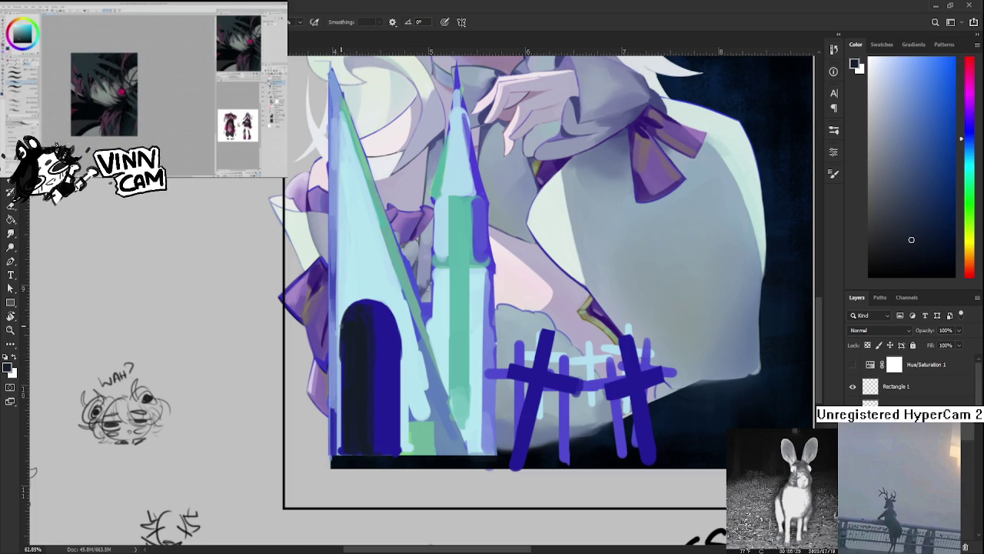
pyautogui.moveTo(342, 323); pyautogui.dragTo(341, 450)
pyautogui.moveTo(340, 406); pyautogui.dragTo(340, 331)
pyautogui.keyDown('alt'); pyautogui.click(353, 302); pyautogui.keyUp('alt')
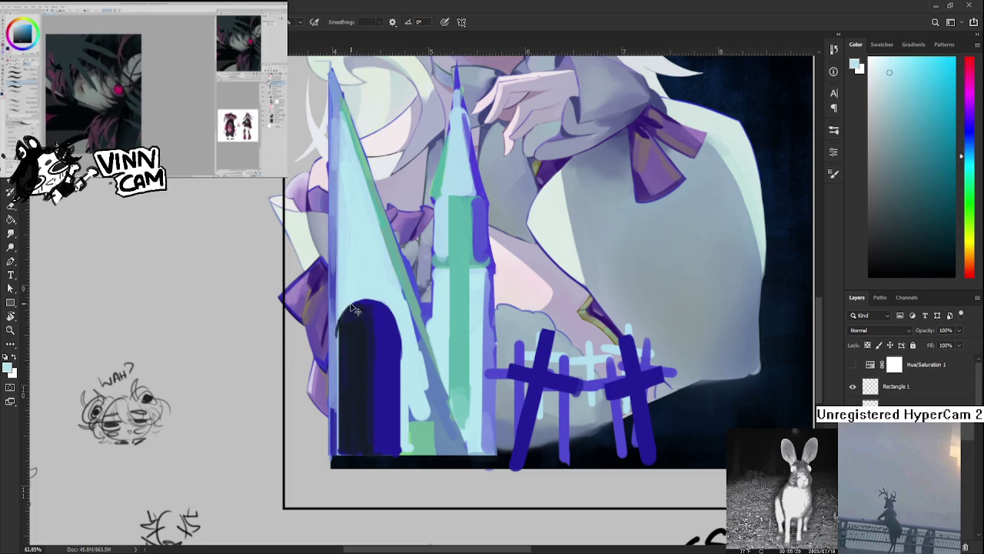
pyautogui.moveTo(348, 306); pyautogui.dragTo(341, 330)
pyautogui.keyDown('alt'); pyautogui.click(416, 329); pyautogui.keyUp('alt')
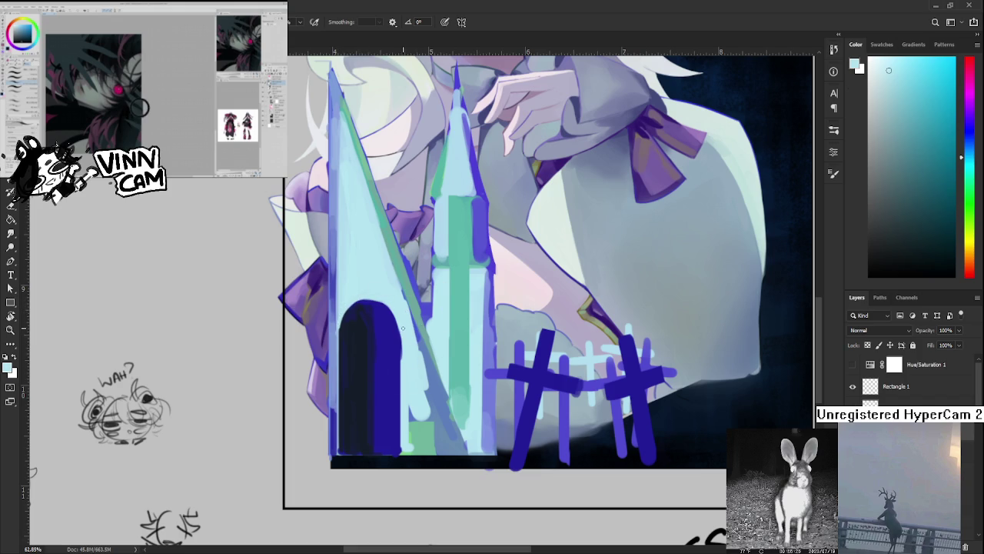
pyautogui.moveTo(403, 337); pyautogui.dragTo(404, 460)
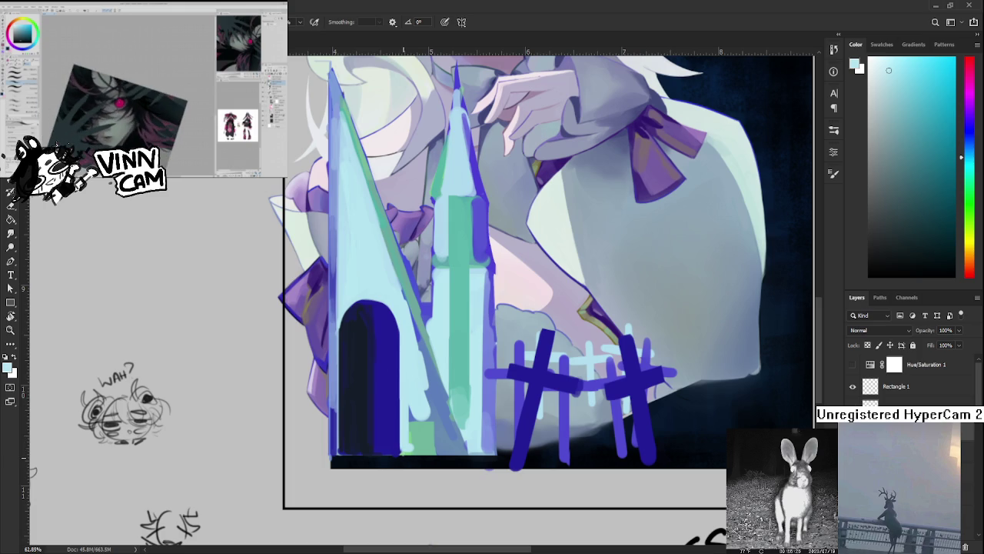
pyautogui.scroll(-5, 459, 409)
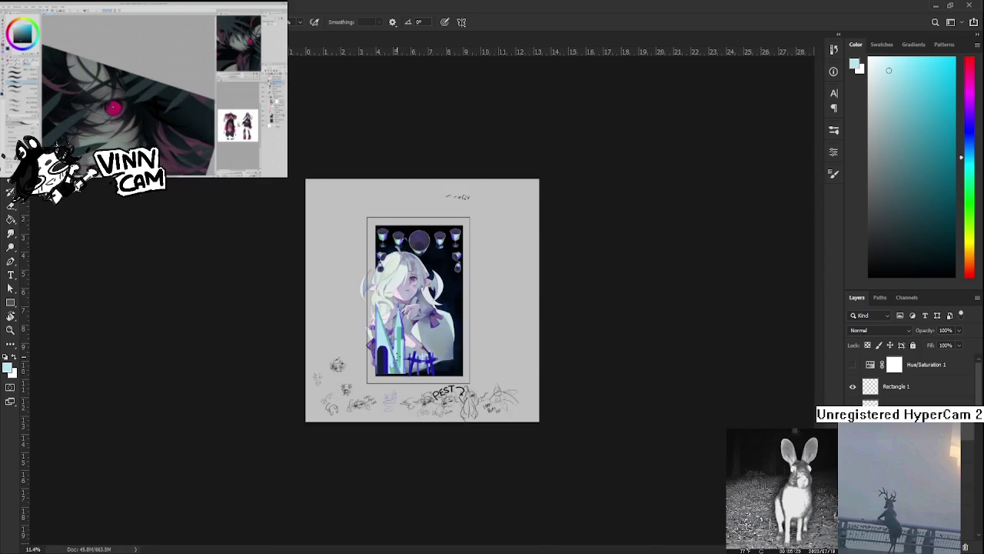
pyautogui.hotkey('ctrl', '0')
pyautogui.scroll(2, 336, 388)
pyautogui.scroll(2, 336, 388)
pyautogui.scroll(1, 336, 389)
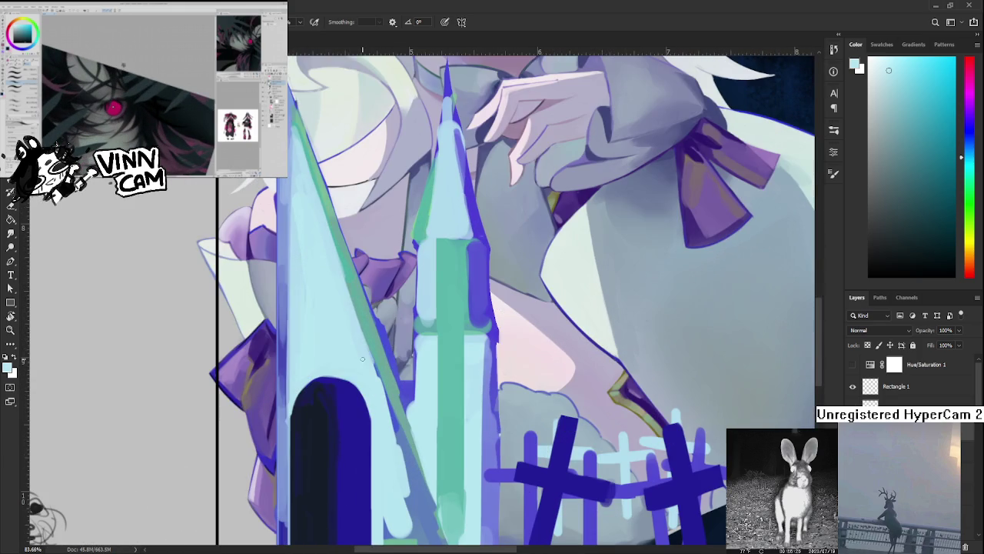
pyautogui.keyDown('alt'); pyautogui.click(333, 372); pyautogui.keyUp('alt')
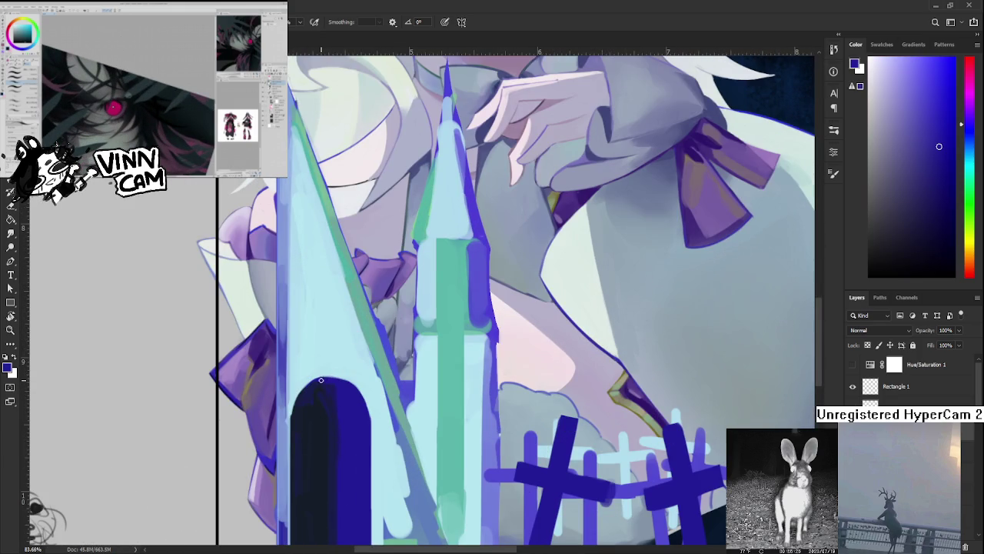
pyautogui.keyDown('alt'); pyautogui.click(369, 403); pyautogui.keyUp('alt')
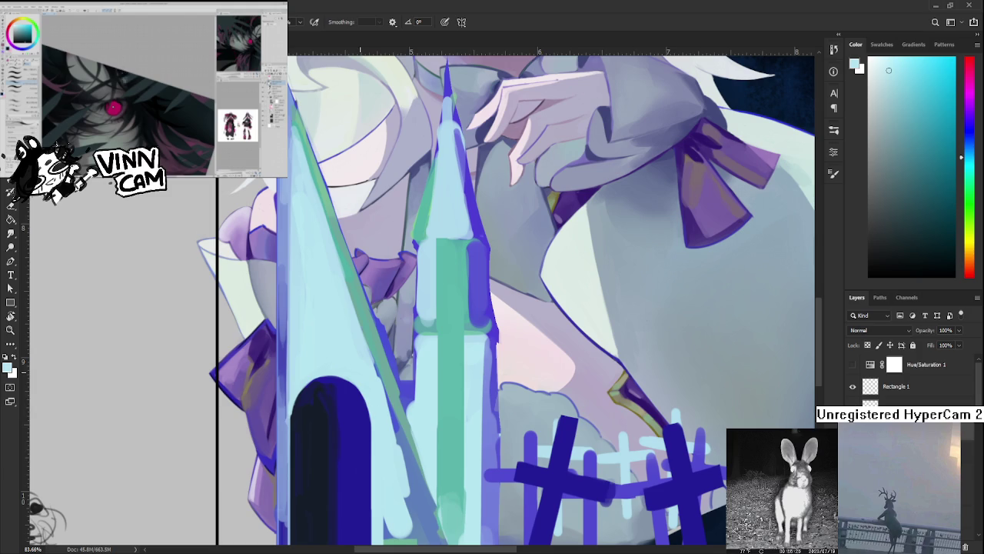
pyautogui.scroll(-3, 359, 368)
pyautogui.scroll(-2, 371, 530)
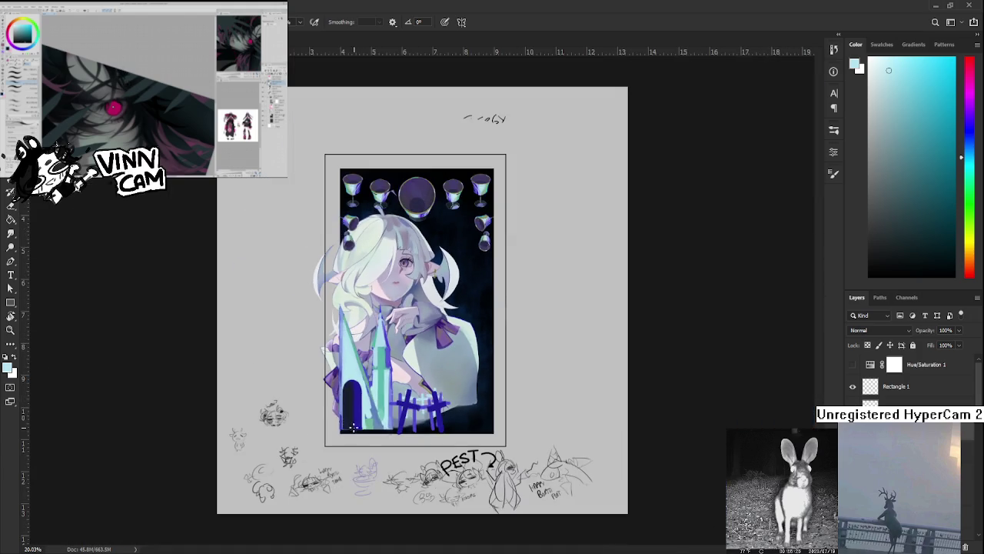
pyautogui.scroll(3, 376, 506)
pyautogui.scroll(2, 341, 419)
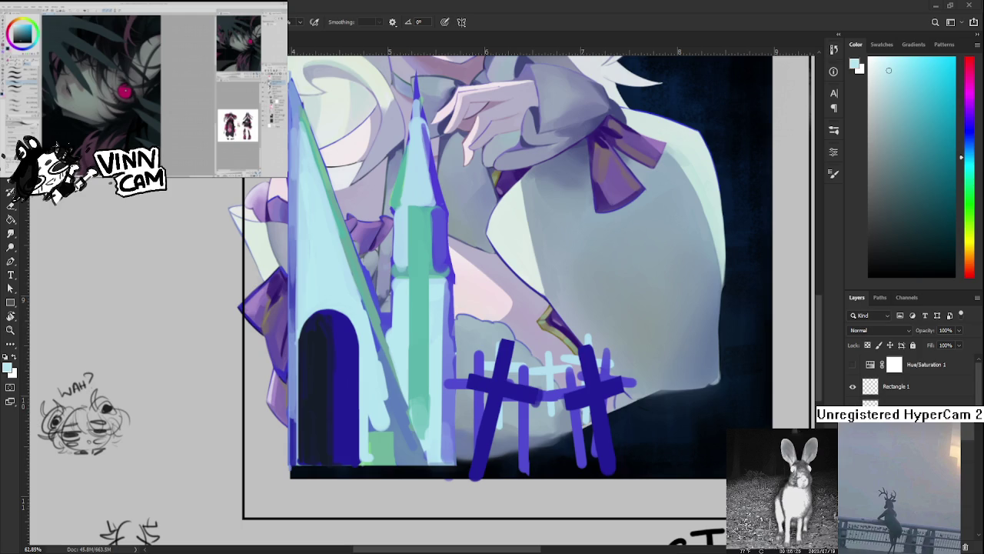
# Zoom to the doorway top and paint a pointed dark navy tip on the arch
pyautogui.scroll(2, 482, 445)
pyautogui.scroll(2, 482, 445)
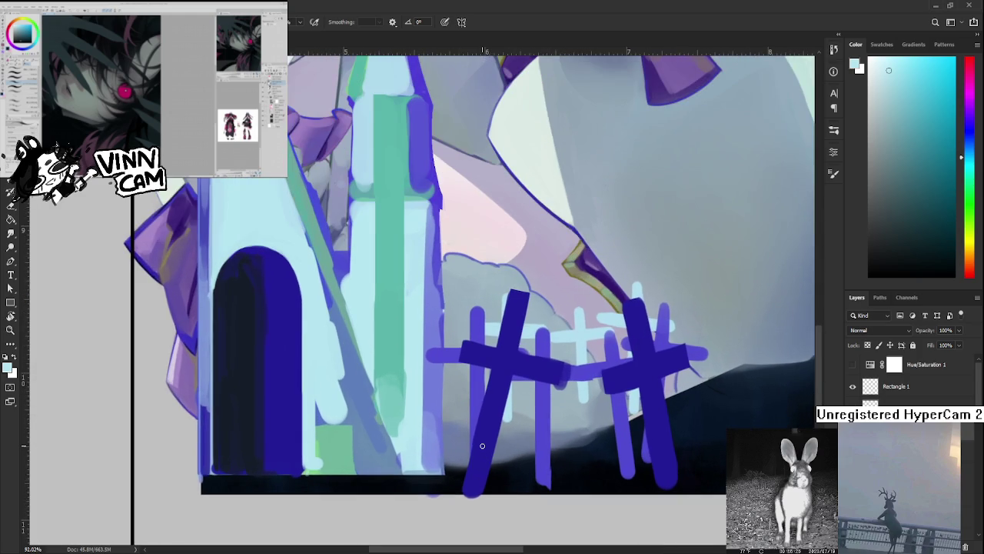
pyautogui.moveTo(405, 374); pyautogui.dragTo(512, 413)
pyautogui.moveTo(386, 359)
pyautogui.mouseDown()
pyautogui.moveTo(467, 413)
pyautogui.moveTo(409, 451)
pyautogui.mouseUp()
pyautogui.moveTo(393, 384); pyautogui.dragTo(408, 393)
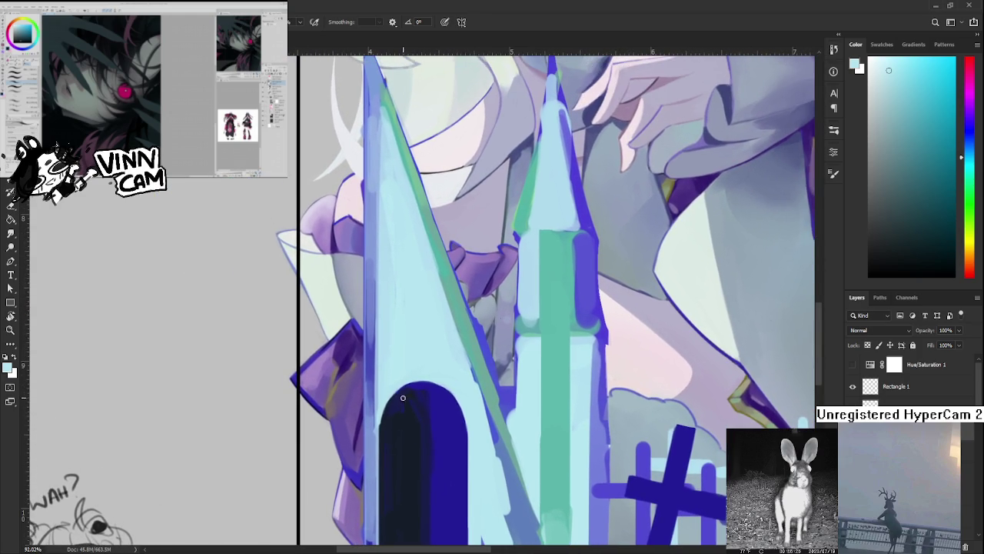
pyautogui.keyDown('alt'); pyautogui.click(408, 394); pyautogui.keyUp('alt')
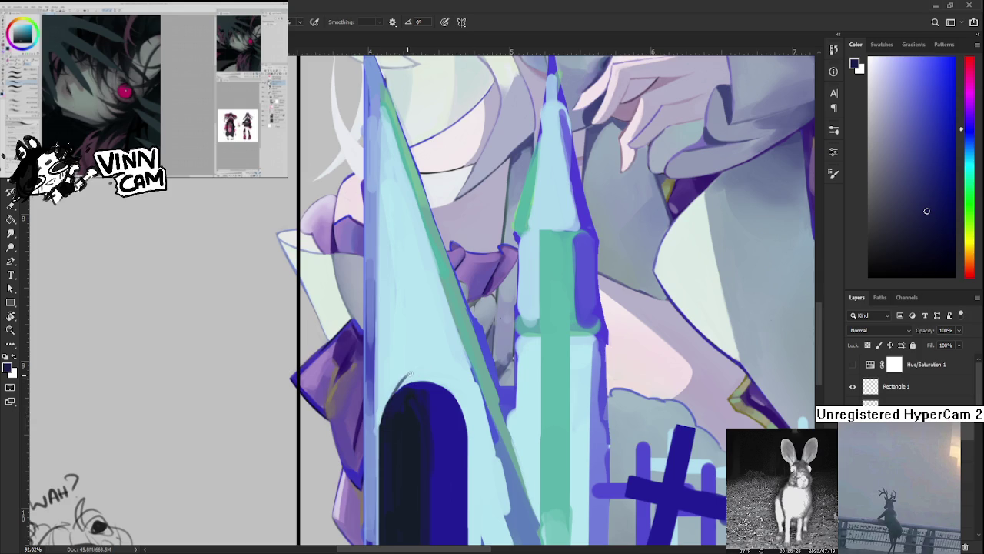
pyautogui.moveTo(396, 393); pyautogui.dragTo(422, 366)
pyautogui.keyDown('alt'); pyautogui.click(436, 398); pyautogui.keyUp('alt')
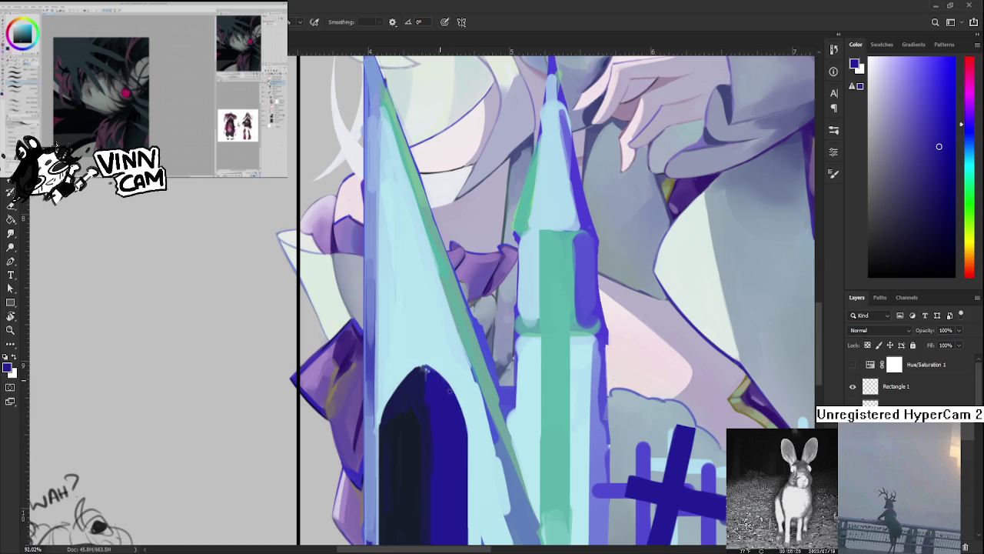
# Sample light cyan and several dark navies from the arch while repositioning the view
pyautogui.keyDown('alt'); pyautogui.click(444, 361); pyautogui.keyUp('alt')
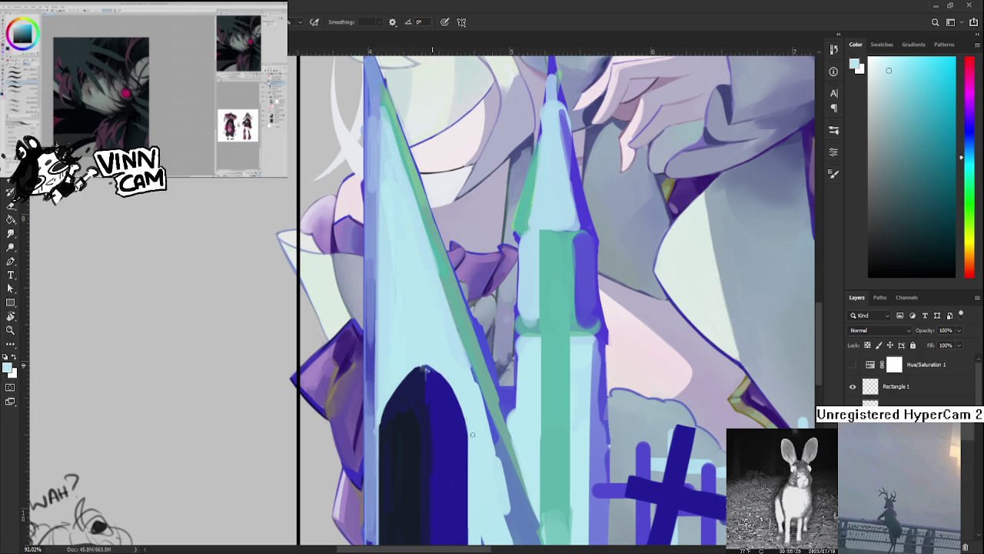
pyautogui.moveTo(473, 472); pyautogui.dragTo(459, 401)
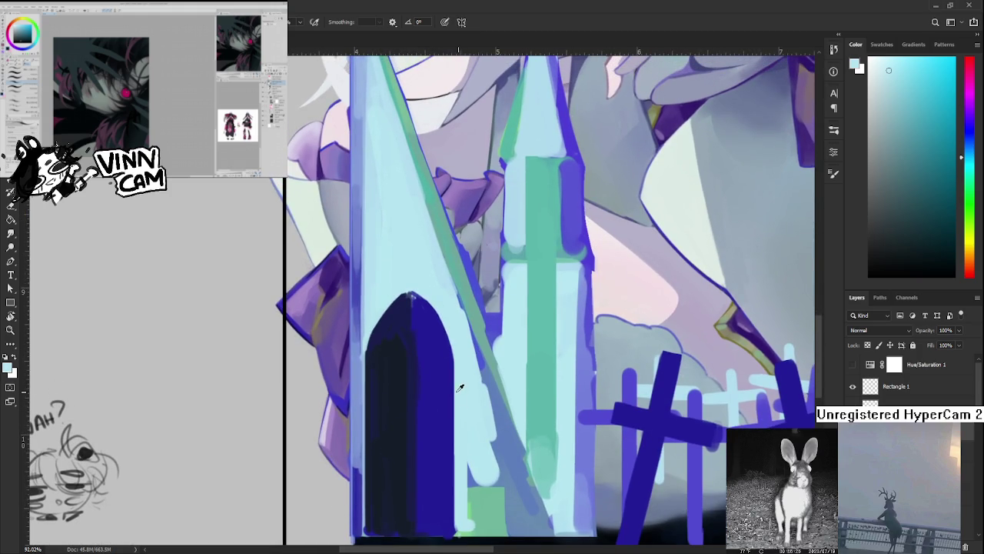
pyautogui.keyDown('alt'); pyautogui.click(432, 372); pyautogui.keyUp('alt')
pyautogui.moveTo(416, 316); pyautogui.dragTo(424, 370)
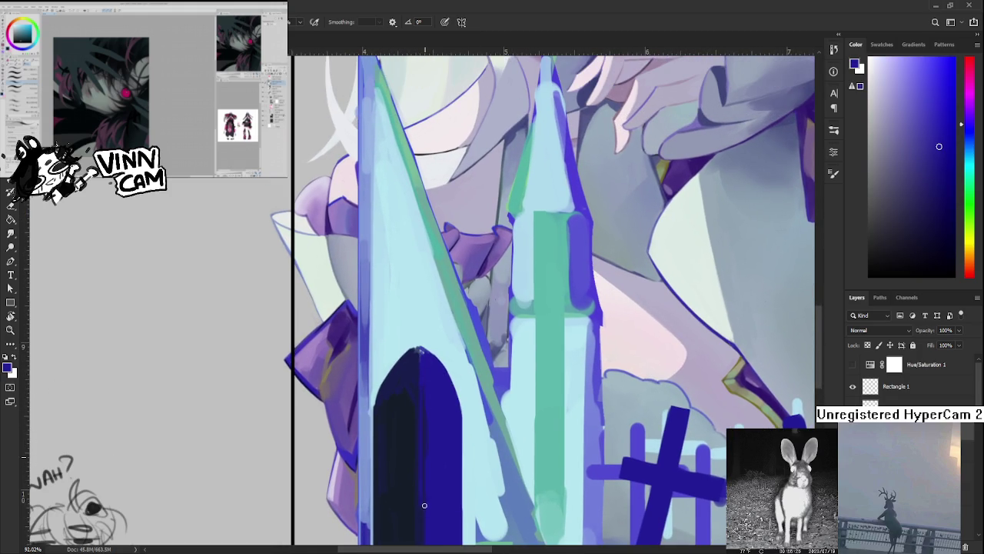
pyautogui.moveTo(429, 471)
pyautogui.mouseDown()
pyautogui.moveTo(437, 410)
pyautogui.moveTo(412, 446)
pyautogui.mouseUp()
pyautogui.keyDown('alt'); pyautogui.click(427, 419); pyautogui.keyUp('alt')
pyautogui.keyDown('alt'); pyautogui.click(408, 371); pyautogui.keyUp('alt')
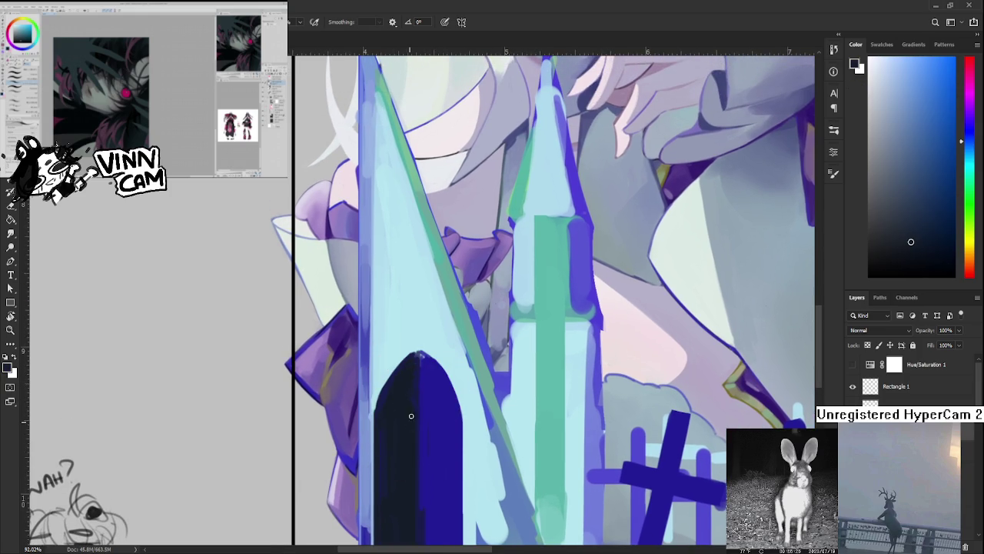
pyautogui.moveTo(417, 353); pyautogui.dragTo(416, 395)
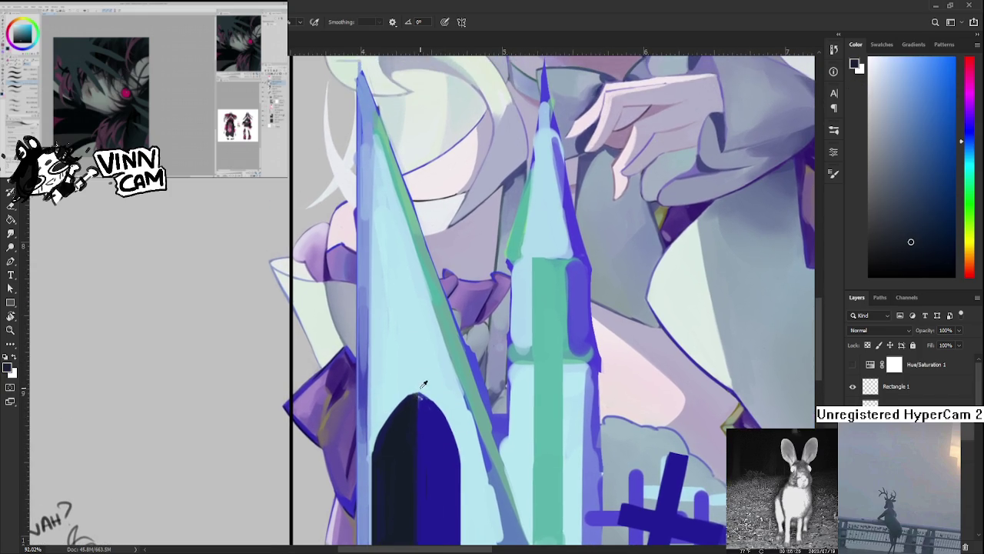
pyautogui.keyDown('alt'); pyautogui.click(413, 396); pyautogui.keyUp('alt')
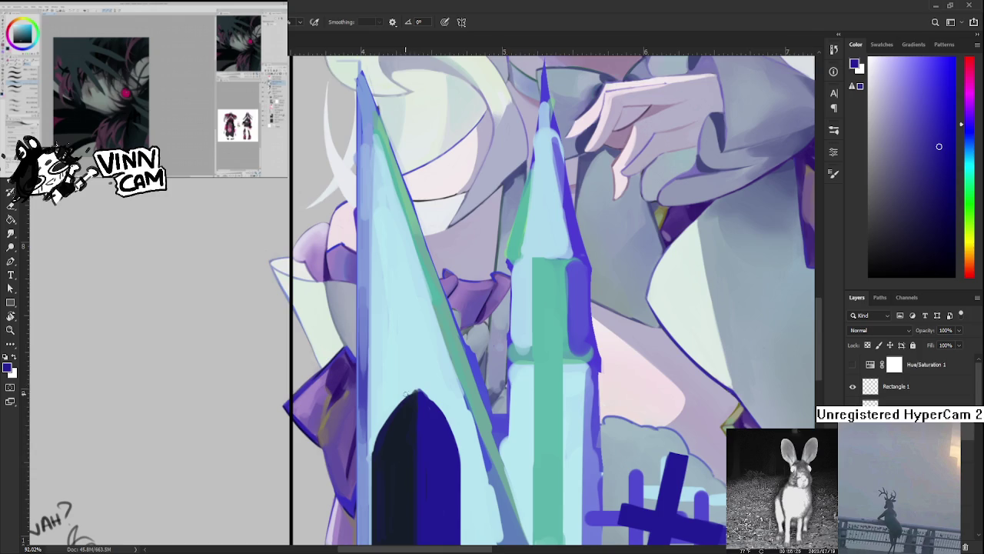
# Draw a thin dark blue line along the arch's left edge
pyautogui.scroll(-1, 406, 392)
pyautogui.moveTo(407, 410); pyautogui.dragTo(421, 393)
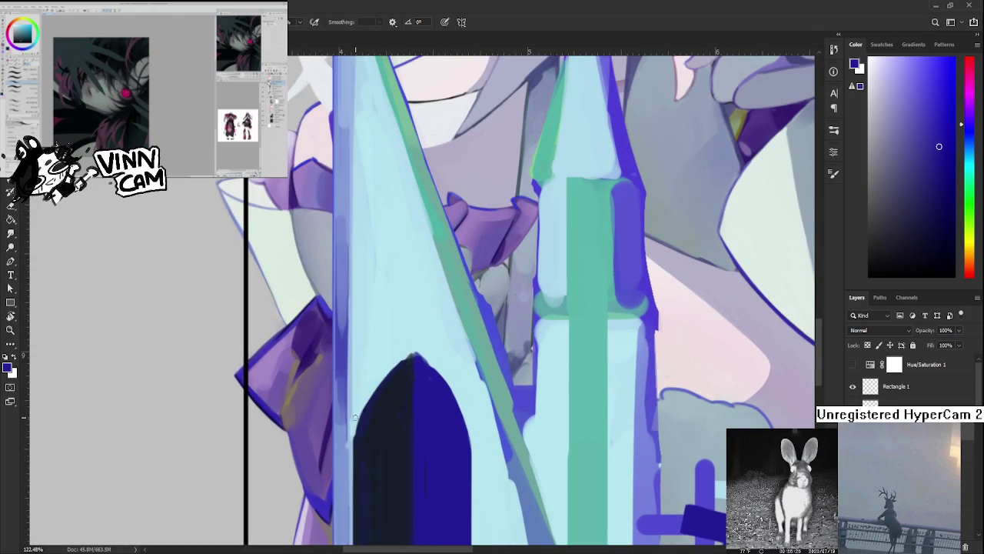
pyautogui.moveTo(351, 421)
pyautogui.mouseDown()
pyautogui.moveTo(416, 337)
pyautogui.moveTo(376, 378)
pyautogui.mouseUp()
pyautogui.moveTo(352, 419); pyautogui.dragTo(387, 366)
# Draw a dark curved line along the arch's upper-left edge and refit the view
pyautogui.moveTo(353, 413); pyautogui.dragTo(417, 339)
pyautogui.hotkey('ctrl', 'z')
pyautogui.moveTo(352, 419)
pyautogui.mouseDown()
pyautogui.moveTo(417, 338)
pyautogui.moveTo(399, 420)
pyautogui.moveTo(588, 328)
pyautogui.mouseUp()
pyautogui.hotkey('ctrl', '0')
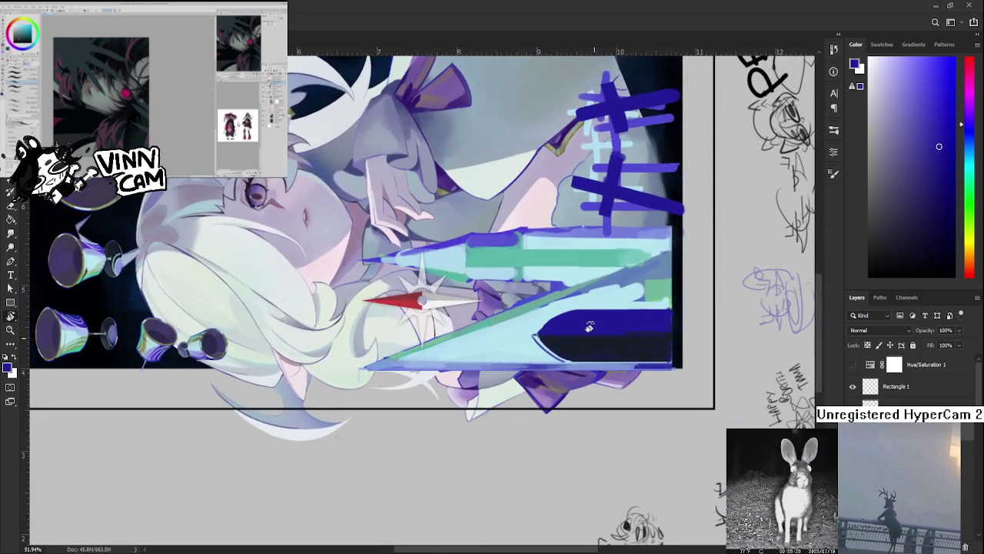
pyautogui.scroll(2, 604, 322)
pyautogui.scroll(2, 433, 391)
pyautogui.scroll(2, 434, 386)
pyautogui.moveTo(435, 385)
pyautogui.mouseDown()
pyautogui.moveTo(442, 416)
pyautogui.moveTo(460, 352)
pyautogui.mouseUp()
# Try repeatedly to draw a dark curve up from the arch tip, undoing each attempt
pyautogui.press('b')
pyautogui.hotkey('ctrl', 'z')
pyautogui.moveTo(394, 411); pyautogui.dragTo(467, 353)
pyautogui.hotkey('ctrl', 'z')
pyautogui.moveTo(393, 410); pyautogui.dragTo(466, 351)
pyautogui.hotkey('ctrl', 'z')
pyautogui.hotkey('ctrl', 'z')
pyautogui.moveTo(393, 410); pyautogui.dragTo(463, 350)
pyautogui.hotkey('ctrl', 'z')
pyautogui.moveTo(393, 410); pyautogui.dragTo(461, 352)
pyautogui.hotkey('ctrl', 'z')
pyautogui.moveTo(393, 411); pyautogui.dragTo(459, 358)
pyautogui.hotkey('ctrl', 'z')
pyautogui.moveTo(394, 411); pyautogui.dragTo(460, 354)
pyautogui.hotkey('ctrl', 'z')
# Rotate the canvas view back upright and zoom out
pyautogui.press('r')
pyautogui.moveTo(523, 367)
pyautogui.mouseDown()
pyautogui.moveTo(421, 431)
pyautogui.moveTo(385, 422)
pyautogui.moveTo(462, 380)
pyautogui.moveTo(520, 411)
pyautogui.mouseUp()
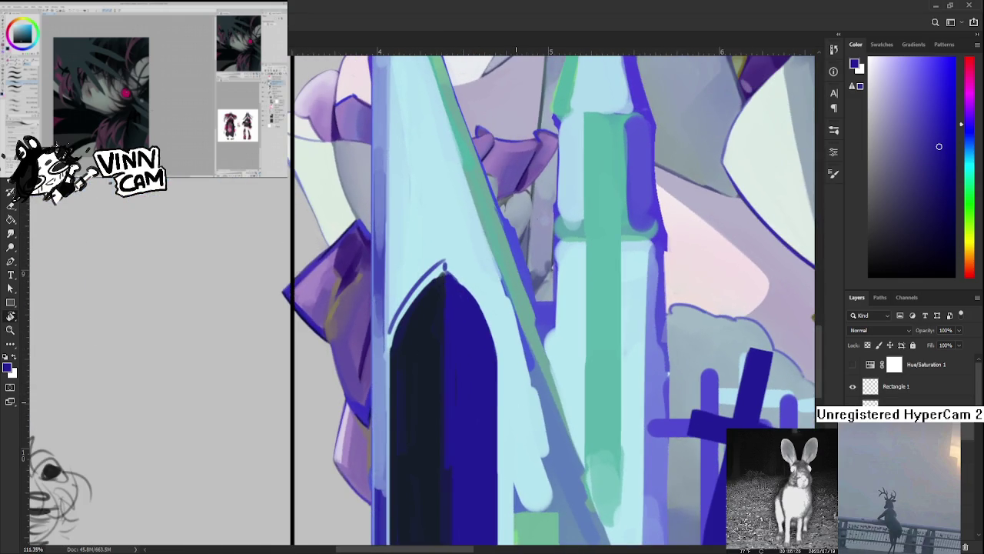
pyautogui.scroll(-2, 437, 420)
# Trace a light stone outline around the doorway's apex and sides
pyautogui.moveTo(436, 420); pyautogui.dragTo(372, 432)
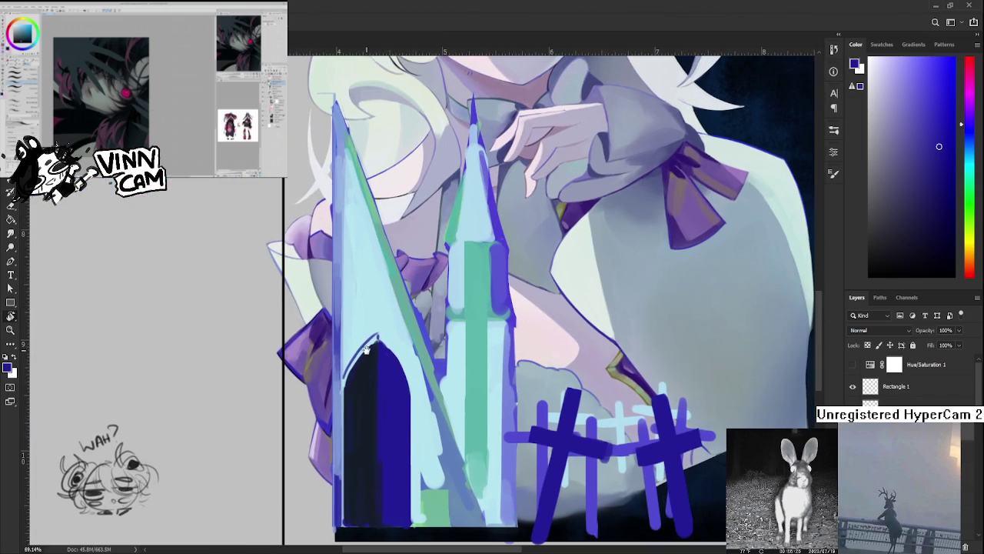
pyautogui.moveTo(399, 351); pyautogui.dragTo(408, 368)
pyautogui.moveTo(380, 337)
pyautogui.mouseDown()
pyautogui.moveTo(410, 368)
pyautogui.moveTo(404, 358)
pyautogui.moveTo(415, 395)
pyautogui.moveTo(411, 380)
pyautogui.mouseUp()
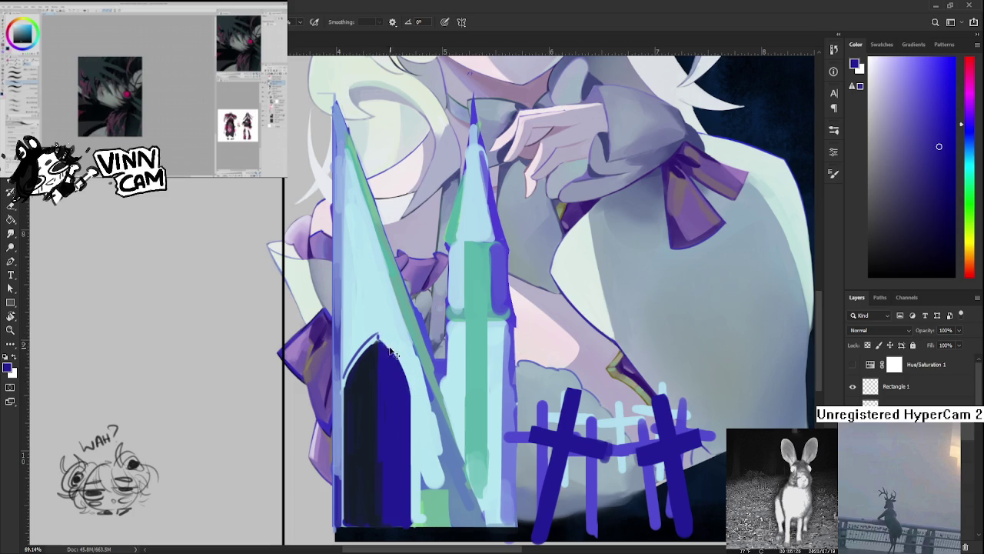
pyautogui.moveTo(380, 330); pyautogui.dragTo(414, 394)
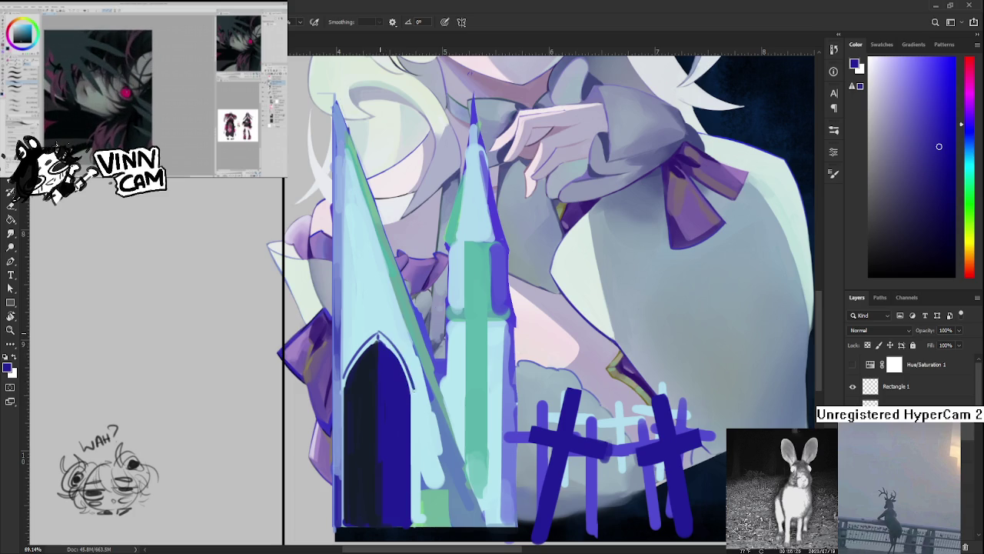
pyautogui.moveTo(380, 332)
pyautogui.mouseDown()
pyautogui.moveTo(415, 395)
pyautogui.moveTo(431, 372)
pyautogui.mouseUp()
pyautogui.press('e')
pyautogui.press('b')
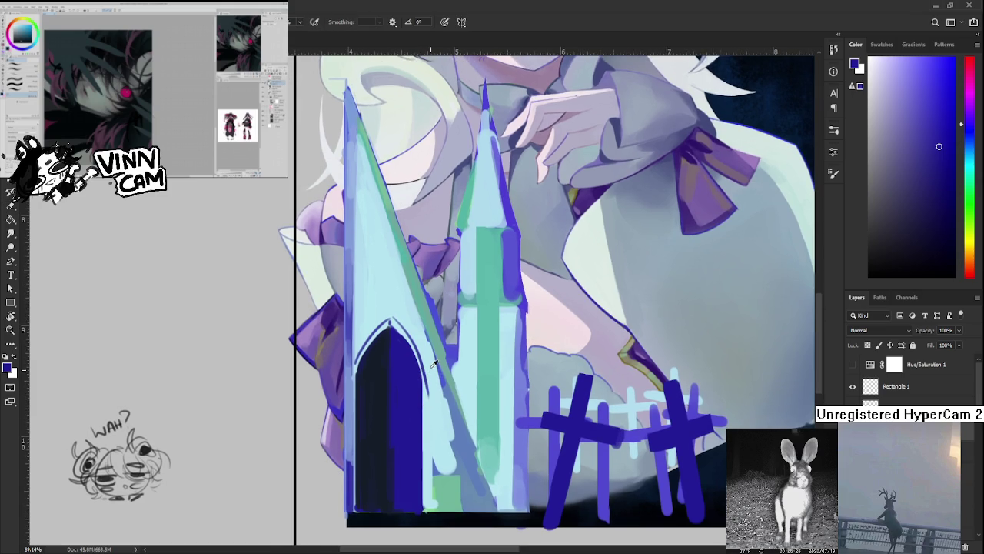
# Paint a dark blue line down the arch's right edge
pyautogui.keyDown('alt'); pyautogui.click(431, 367); pyautogui.keyUp('alt')
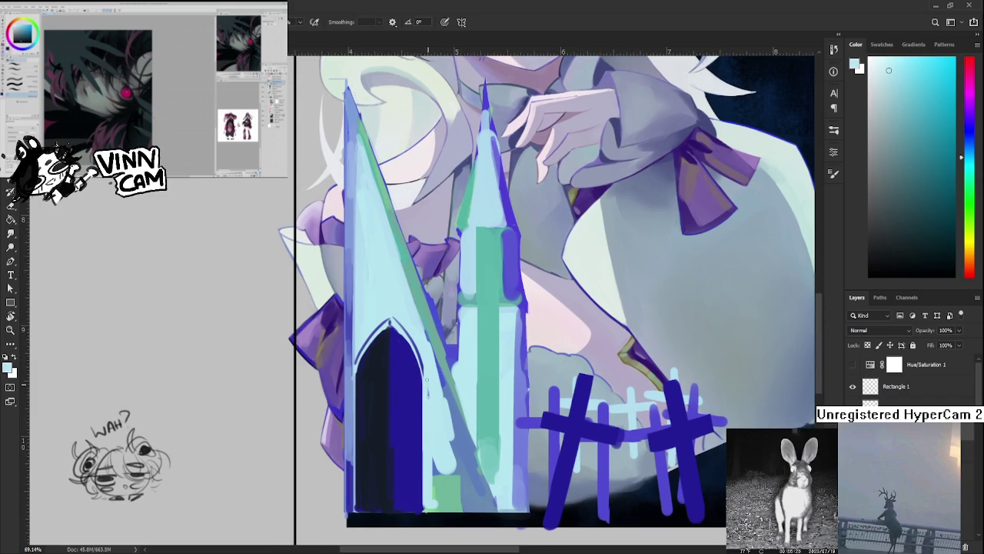
pyautogui.keyDown('alt'); pyautogui.click(421, 363); pyautogui.keyUp('alt')
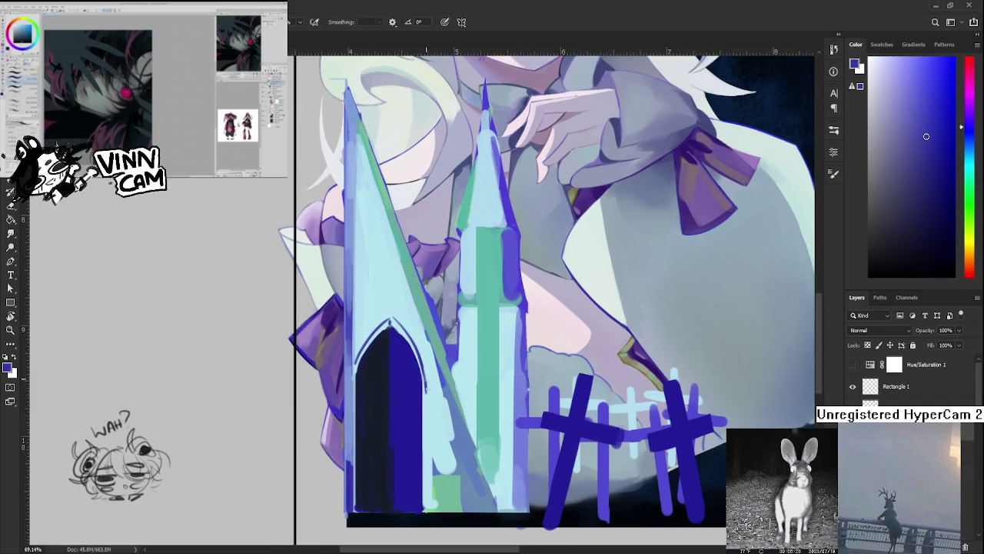
pyautogui.moveTo(425, 380); pyautogui.dragTo(427, 492)
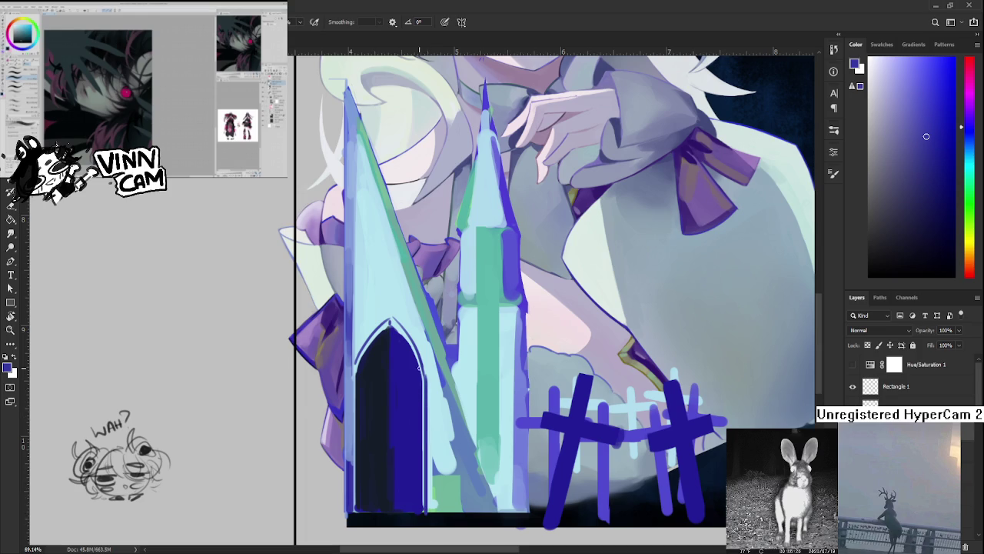
pyautogui.scroll(2, 427, 389)
pyautogui.keyDown('alt'); pyautogui.scroll(-3, 407, 442); pyautogui.keyUp('alt')
pyautogui.keyDown('alt'); pyautogui.scroll(-2, 419, 435); pyautogui.keyUp('alt')
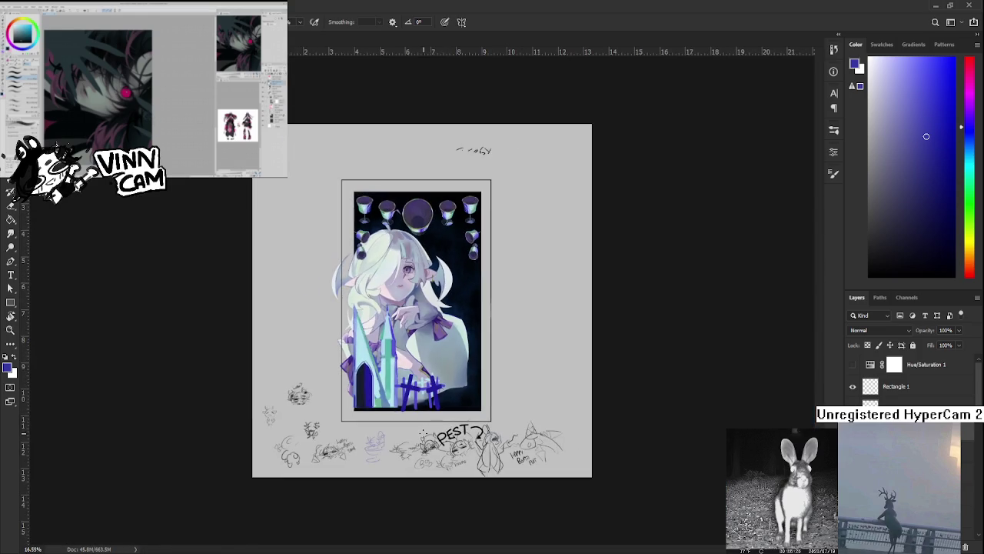
# Paint a light cyan pillar with a short cap bar along the door's right side
pyautogui.keyDown('alt'); pyautogui.scroll(3, 404, 413); pyautogui.keyUp('alt')
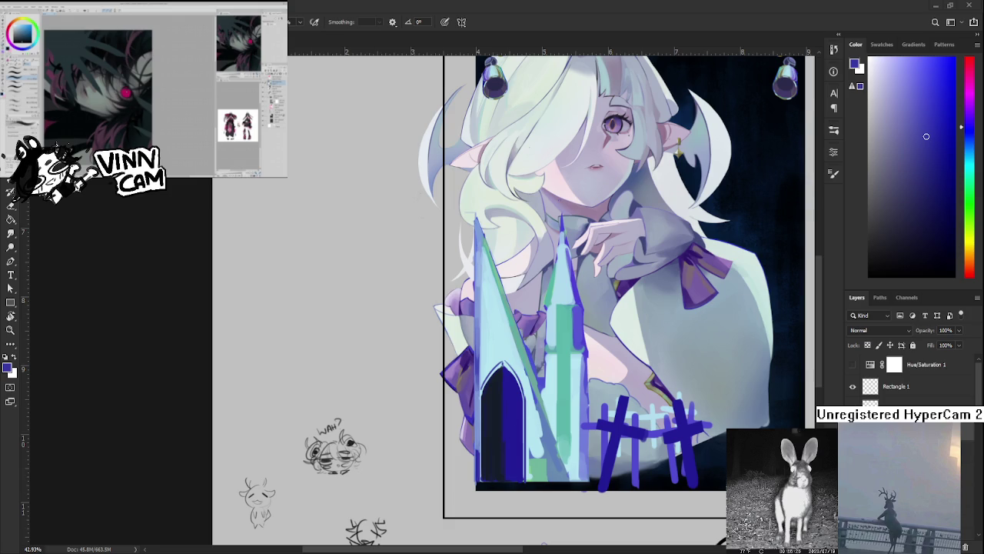
pyautogui.keyDown('alt'); pyautogui.scroll(3, 524, 400); pyautogui.keyUp('alt')
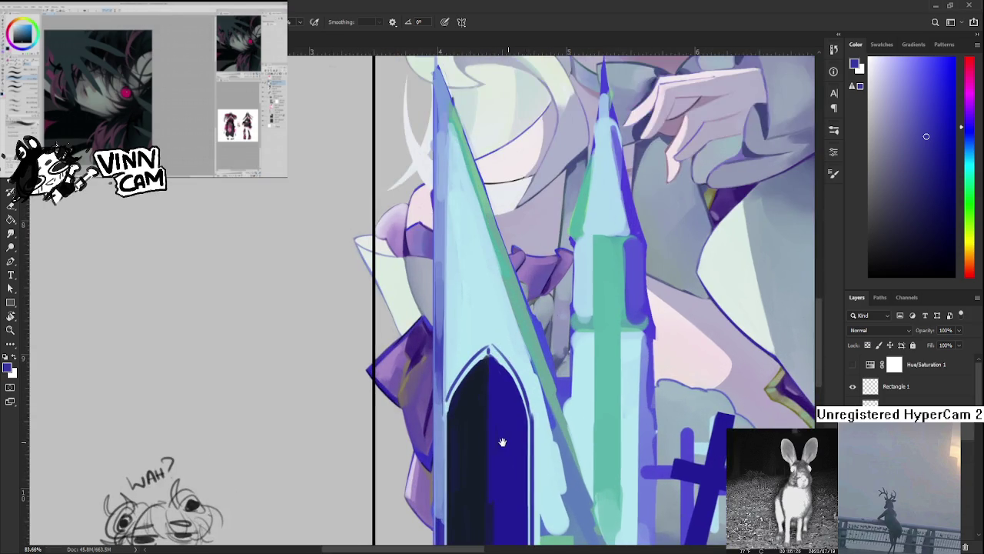
pyautogui.moveTo(509, 441); pyautogui.dragTo(477, 382)
pyautogui.keyDown('alt'); pyautogui.click(505, 384); pyautogui.keyUp('alt')
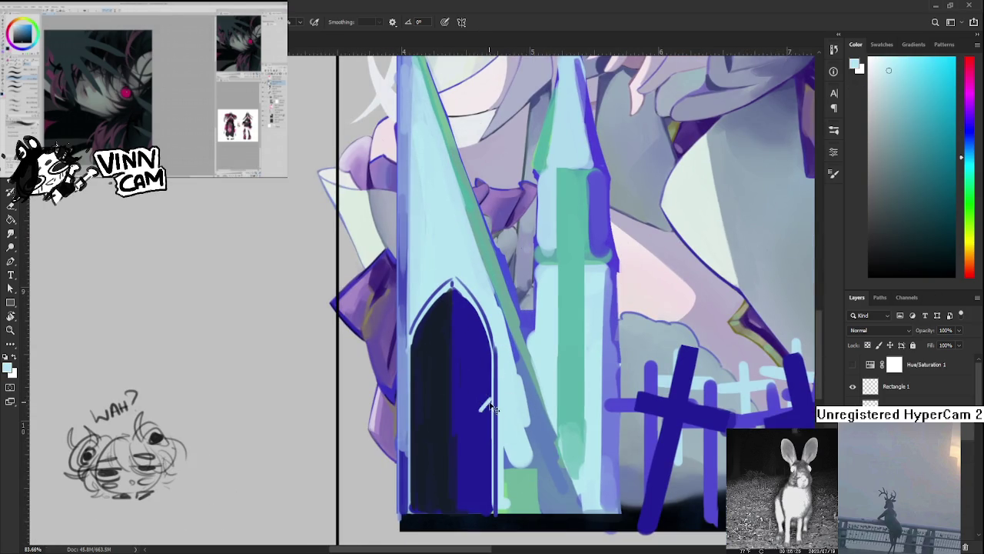
pyautogui.moveTo(490, 399); pyautogui.dragTo(477, 400)
pyautogui.moveTo(483, 404); pyautogui.dragTo(484, 512)
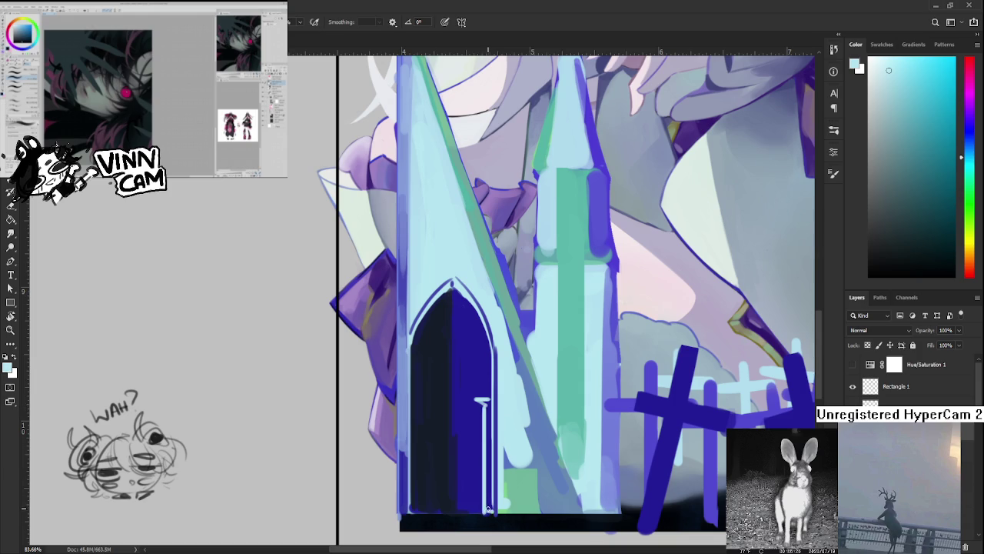
pyautogui.moveTo(489, 509)
pyautogui.mouseDown()
pyautogui.moveTo(483, 401)
pyautogui.moveTo(477, 443)
pyautogui.mouseUp()
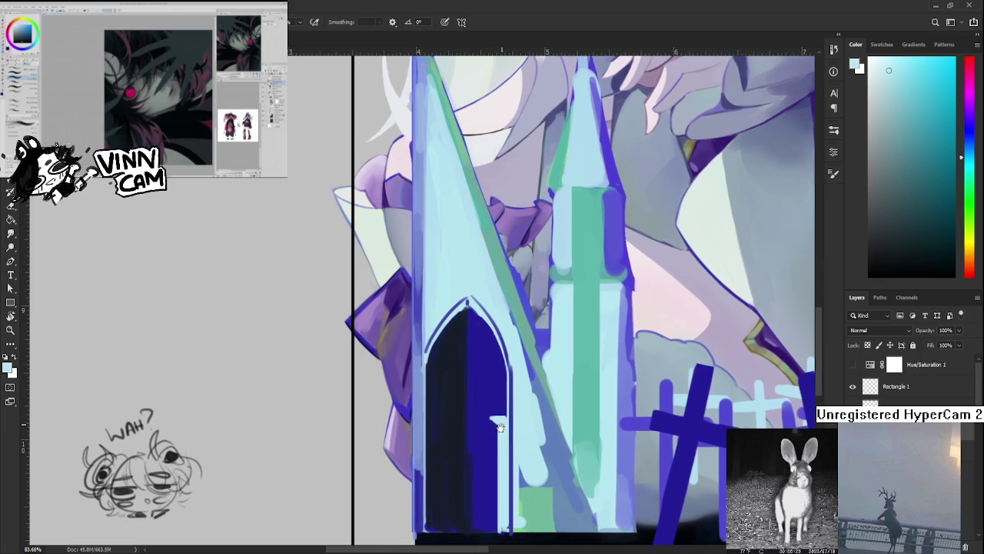
# Paint a light-blue pillar with a cap bar along the door's left edge
pyautogui.moveTo(477, 444); pyautogui.dragTo(497, 421)
pyautogui.scroll(-5, 504, 403)
pyautogui.scroll(4, 505, 402)
pyautogui.scroll(1, 500, 415)
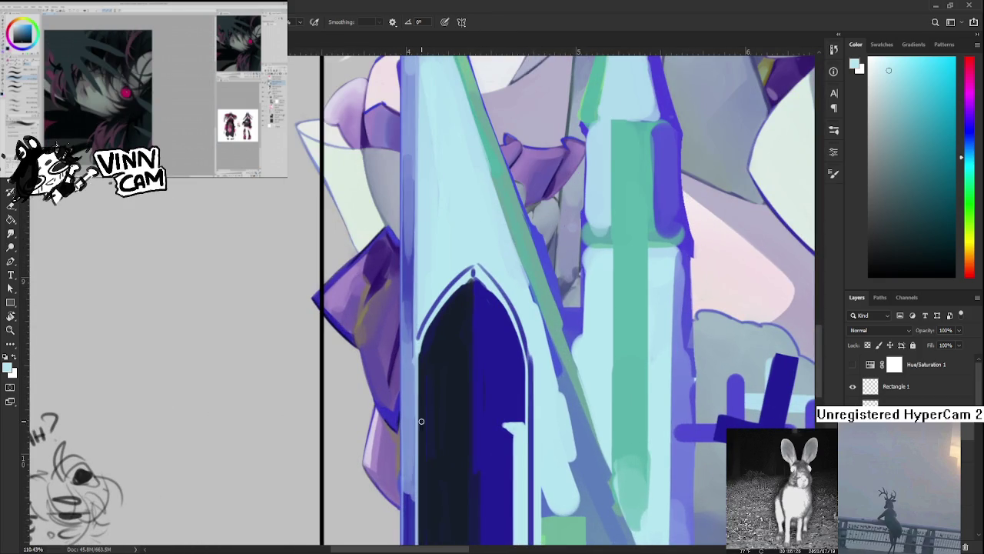
pyautogui.moveTo(419, 428); pyautogui.dragTo(435, 428)
pyautogui.scroll(-1, 422, 417)
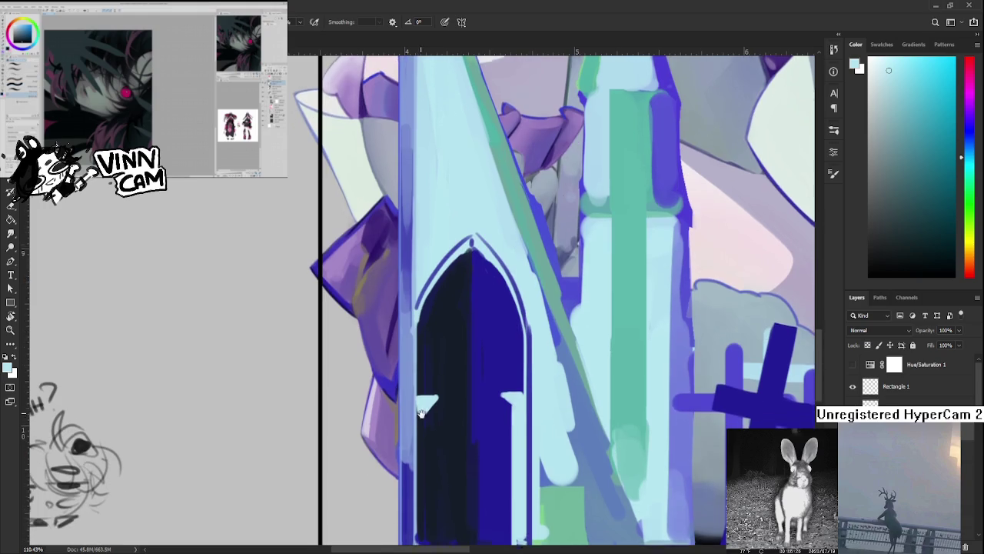
pyautogui.moveTo(420, 393); pyautogui.dragTo(421, 538)
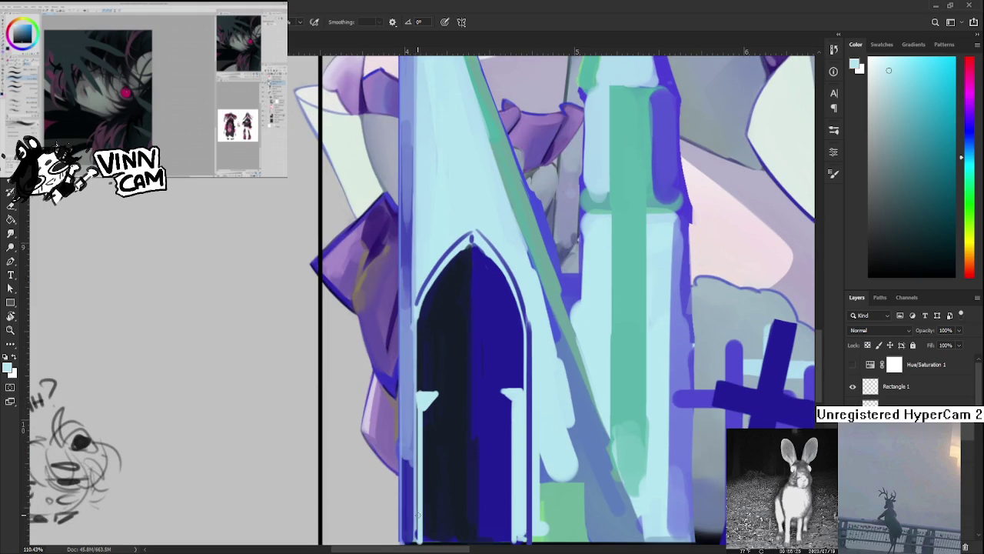
pyautogui.hotkey('ctrl', 'z')
pyautogui.moveTo(421, 404)
pyautogui.mouseDown()
pyautogui.moveTo(421, 543)
pyautogui.moveTo(417, 422)
pyautogui.moveTo(401, 368)
pyautogui.mouseUp()
pyautogui.hotkey('ctrl', 'z')
pyautogui.moveTo(405, 458)
pyautogui.mouseDown()
pyautogui.moveTo(402, 507)
pyautogui.moveTo(400, 365)
pyautogui.moveTo(410, 397)
pyautogui.moveTo(408, 507)
pyautogui.mouseUp()
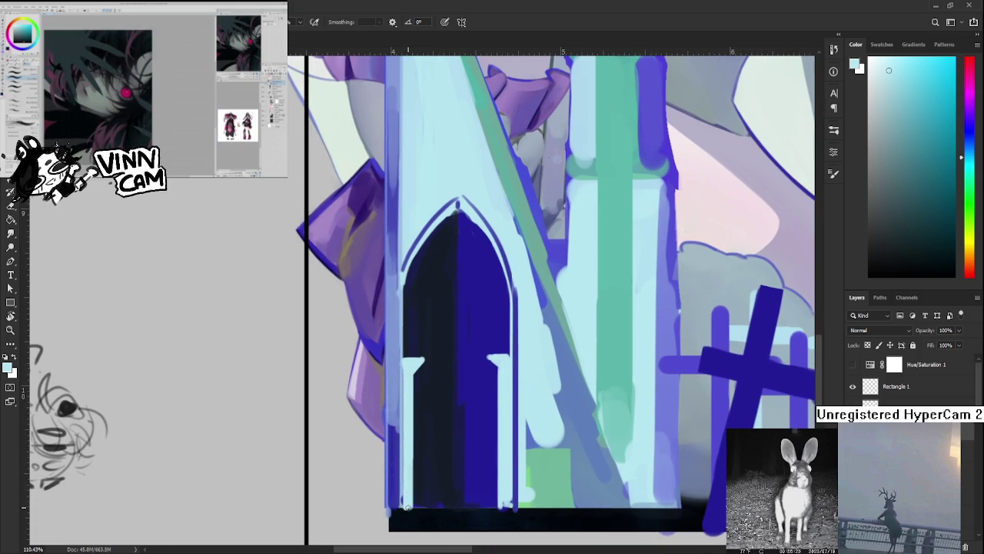
pyautogui.moveTo(412, 370)
pyautogui.mouseDown()
pyautogui.moveTo(410, 512)
pyautogui.moveTo(410, 361)
pyautogui.mouseUp()
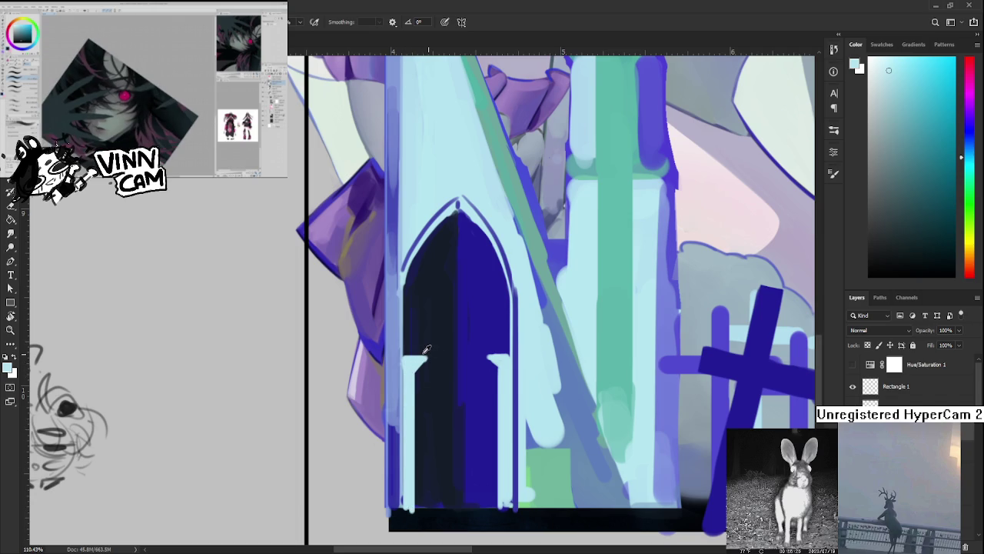
# Add light cyan to the right pillar's cap, undo it, and resample navy
pyautogui.keyDown('alt'); pyautogui.click(427, 350); pyautogui.keyUp('alt')
pyautogui.moveTo(481, 378); pyautogui.dragTo(461, 424)
pyautogui.keyDown('alt'); pyautogui.click(474, 399); pyautogui.keyUp('alt')
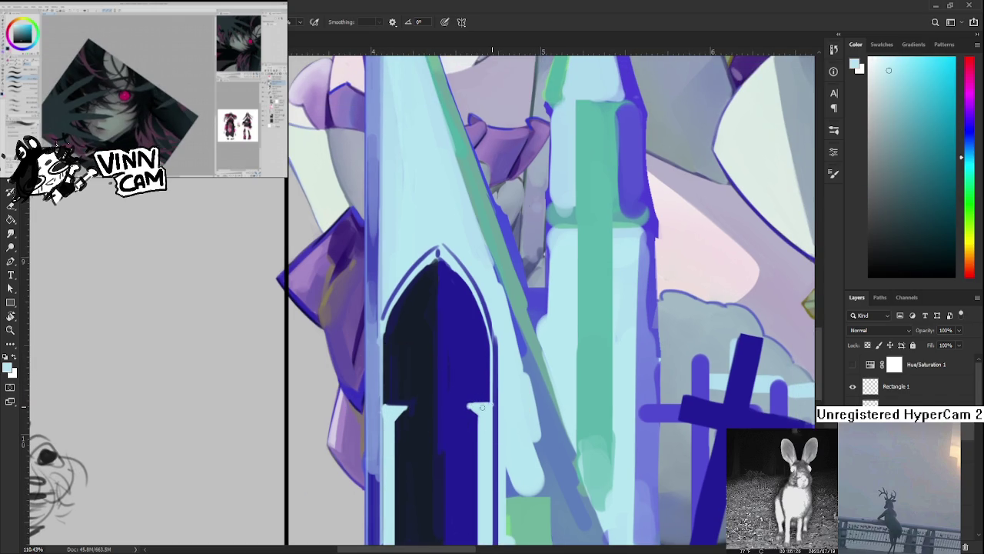
pyautogui.moveTo(490, 405); pyautogui.dragTo(462, 410)
pyautogui.hotkey('ctrl', 'z')
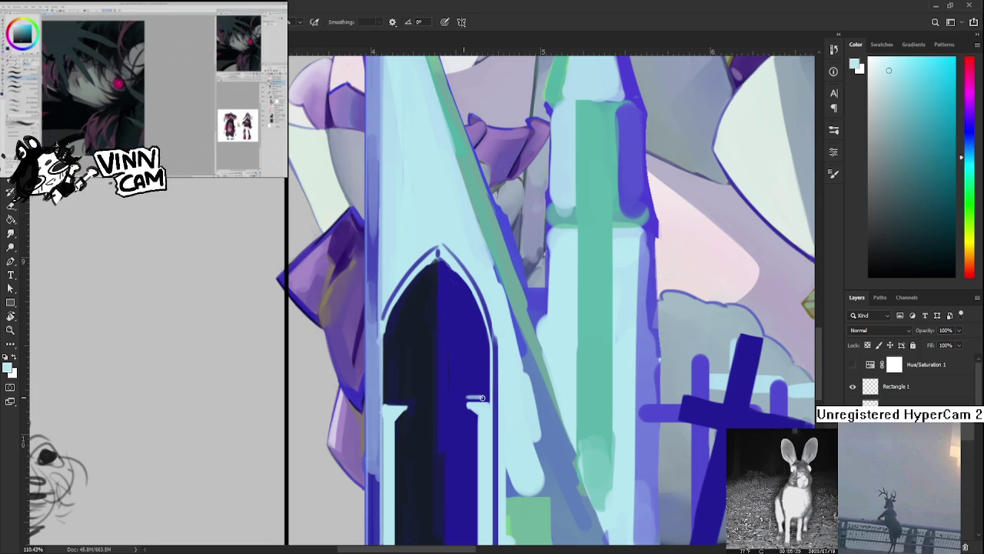
pyautogui.keyDown('alt'); pyautogui.click(470, 400); pyautogui.keyUp('alt')
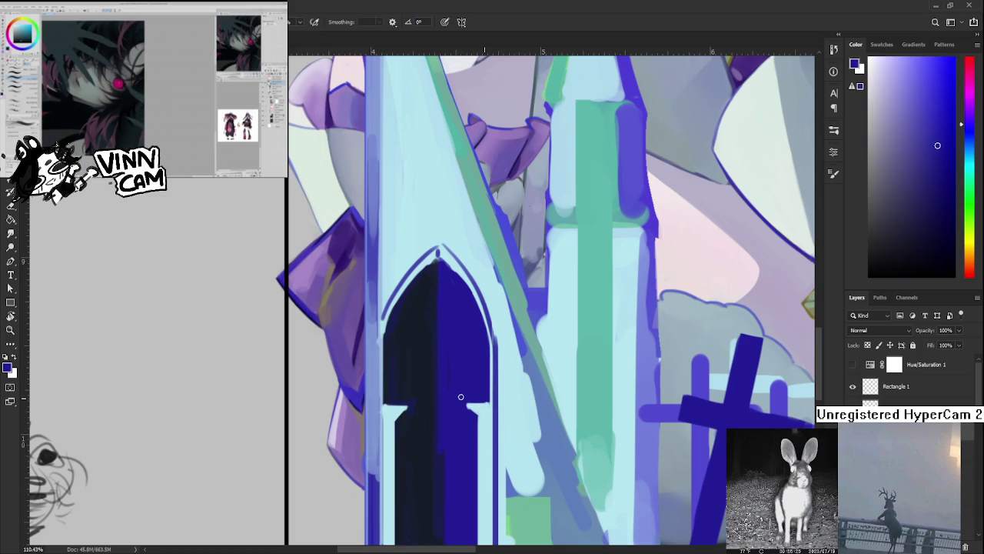
pyautogui.scroll(-5, 526, 393)
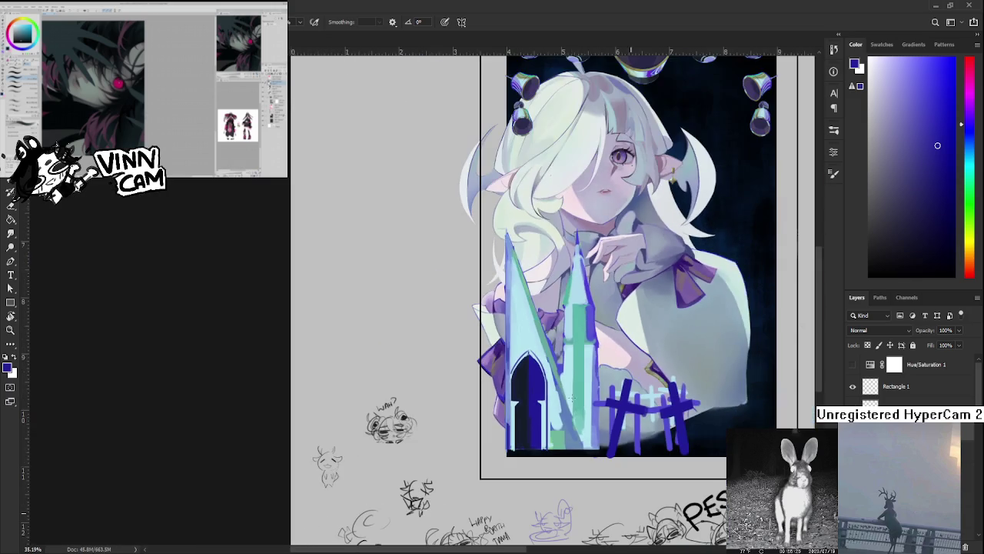
# Zoom in on the arch and paint light cyan down its left inner edge, redoing one stroke
pyautogui.scroll(1, 526, 393)
pyautogui.scroll(2, 525, 392)
pyautogui.scroll(2, 526, 393)
pyautogui.scroll(2, 526, 393)
pyautogui.moveTo(571, 372)
pyautogui.mouseDown()
pyautogui.moveTo(402, 467)
pyautogui.moveTo(318, 494)
pyautogui.mouseUp()
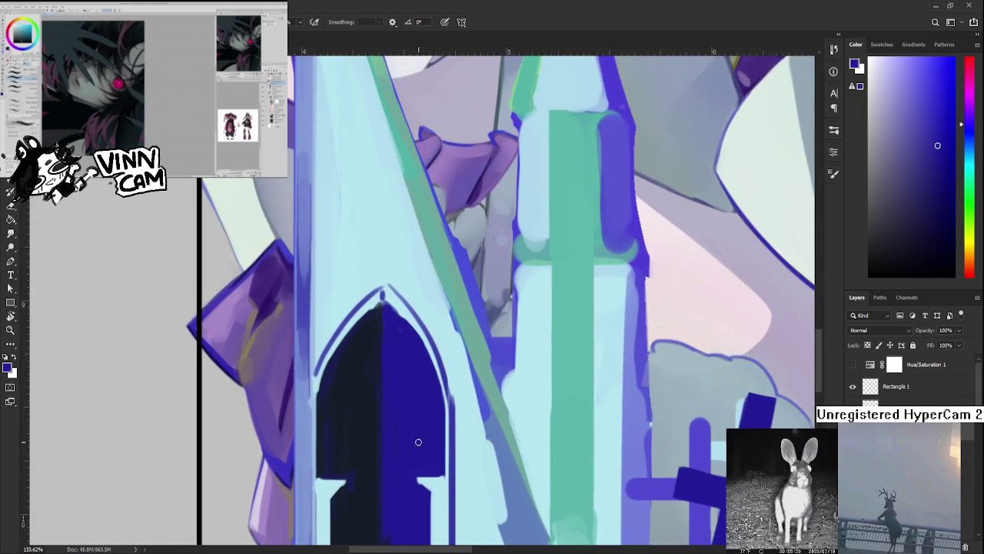
pyautogui.keyDown('alt'); pyautogui.click(442, 474); pyautogui.keyUp('alt')
pyautogui.moveTo(366, 398); pyautogui.dragTo(457, 405)
pyautogui.moveTo(413, 378); pyautogui.dragTo(420, 489)
pyautogui.hotkey('ctrl', 'z')
pyautogui.moveTo(420, 368)
pyautogui.mouseDown()
pyautogui.moveTo(416, 488)
pyautogui.moveTo(423, 373)
pyautogui.mouseUp()
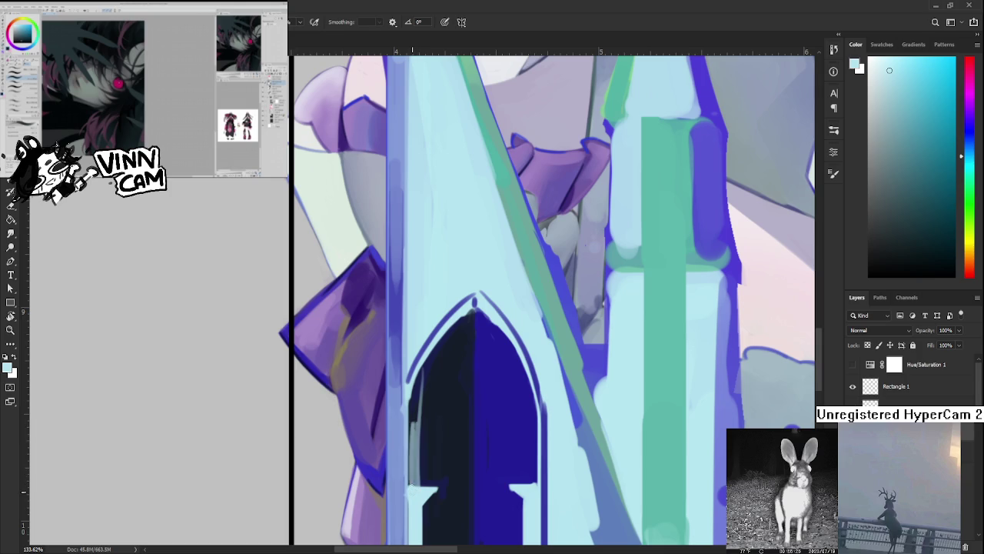
# Repaint the arch's left inner edge greyer, then darken it with navy down to its base
pyautogui.keyDown('alt'); pyautogui.click(421, 377); pyautogui.keyUp('alt')
pyautogui.moveTo(423, 368); pyautogui.dragTo(415, 486)
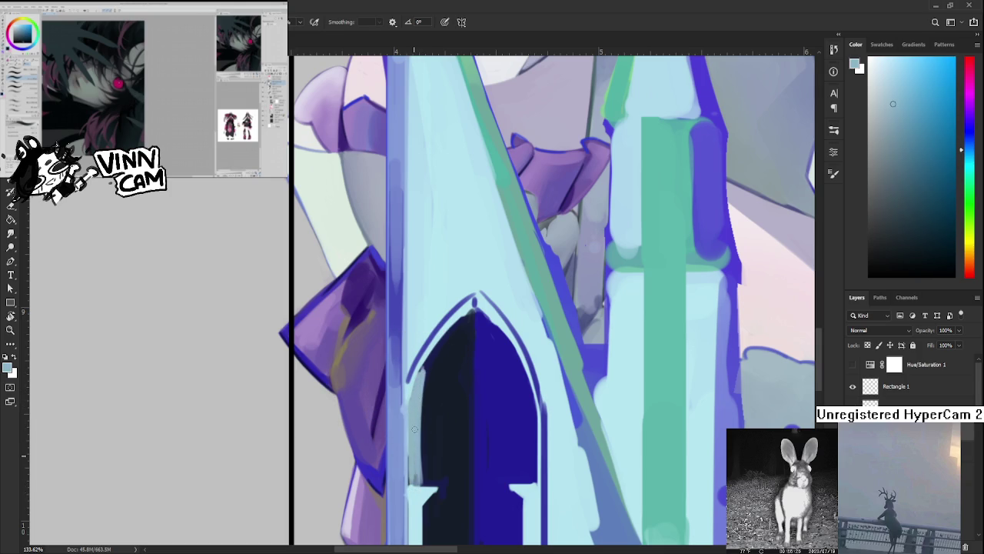
pyautogui.keyDown('alt'); pyautogui.click(427, 464); pyautogui.keyUp('alt')
pyautogui.moveTo(427, 373); pyautogui.dragTo(422, 486)
pyautogui.moveTo(423, 366); pyautogui.dragTo(422, 486)
pyautogui.moveTo(421, 440); pyautogui.dragTo(421, 486)
# Add light cyan to the arch's right inner edge, then tone it down with dark blue
pyautogui.keyDown('alt'); pyautogui.click(420, 484); pyautogui.keyUp('alt')
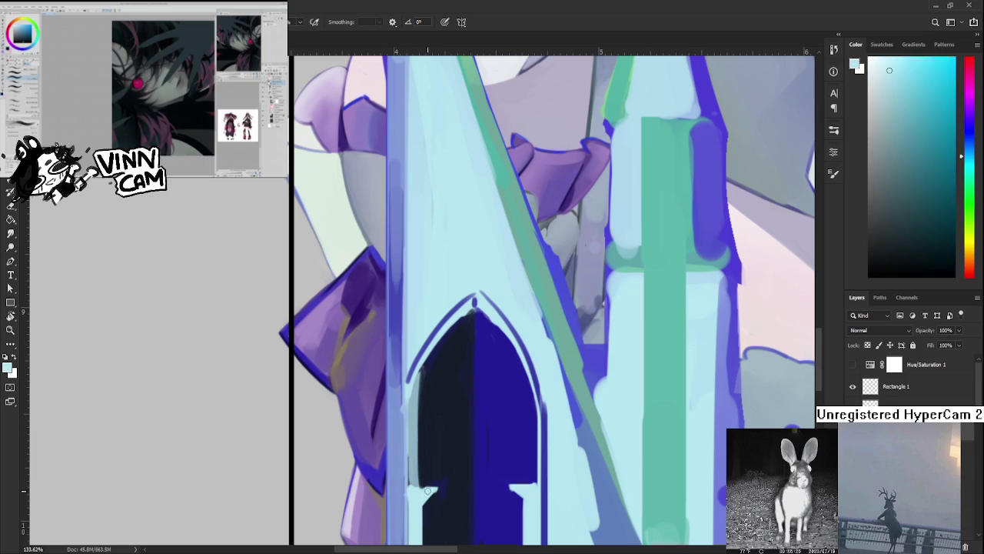
pyautogui.keyDown('alt'); pyautogui.click(420, 459); pyautogui.keyUp('alt')
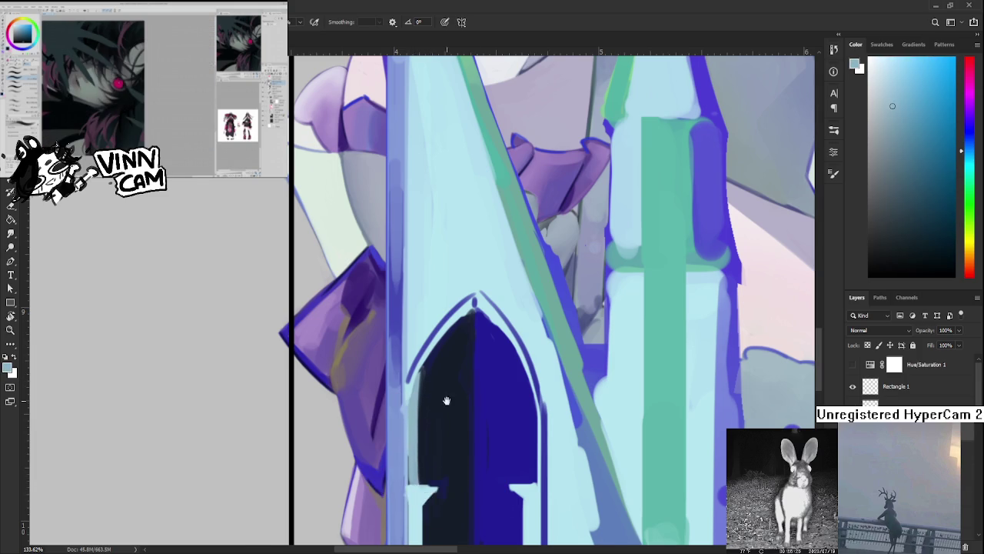
pyautogui.moveTo(504, 375); pyautogui.dragTo(450, 402)
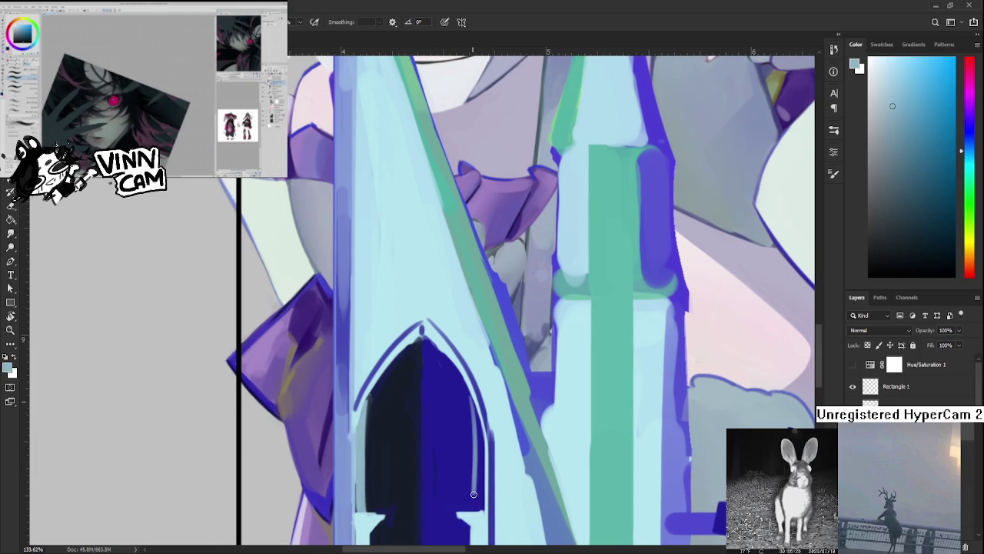
pyautogui.moveTo(479, 500); pyautogui.dragTo(485, 463)
pyautogui.keyDown('alt'); pyautogui.click(462, 422); pyautogui.keyUp('alt')
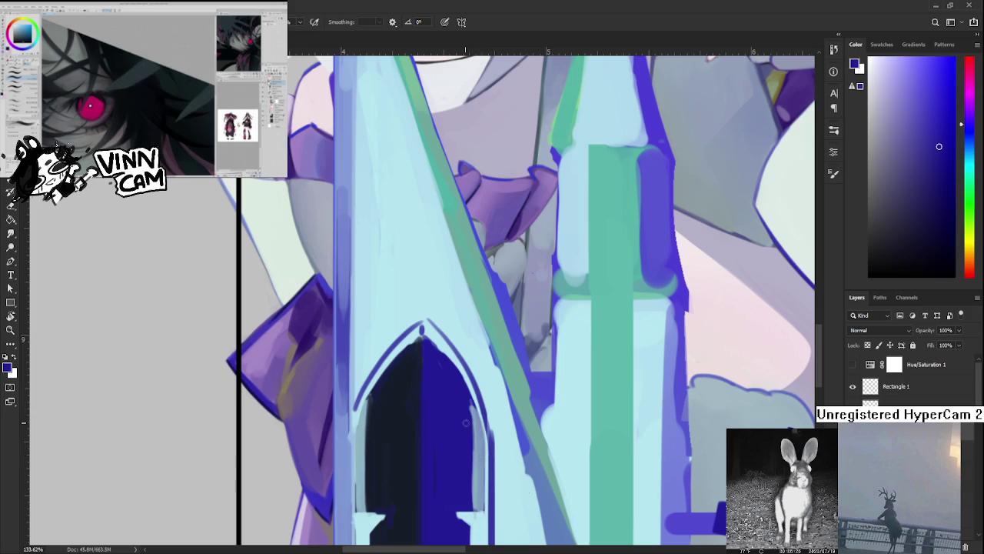
pyautogui.moveTo(470, 443); pyautogui.dragTo(472, 501)
pyautogui.moveTo(472, 435)
pyautogui.mouseDown()
pyautogui.moveTo(473, 496)
pyautogui.moveTo(479, 469)
pyautogui.mouseUp()
# Sample greyish blue and paint a light-blue line down the arch's right inner edge
pyautogui.keyDown('alt'); pyautogui.click(487, 443); pyautogui.keyUp('alt')
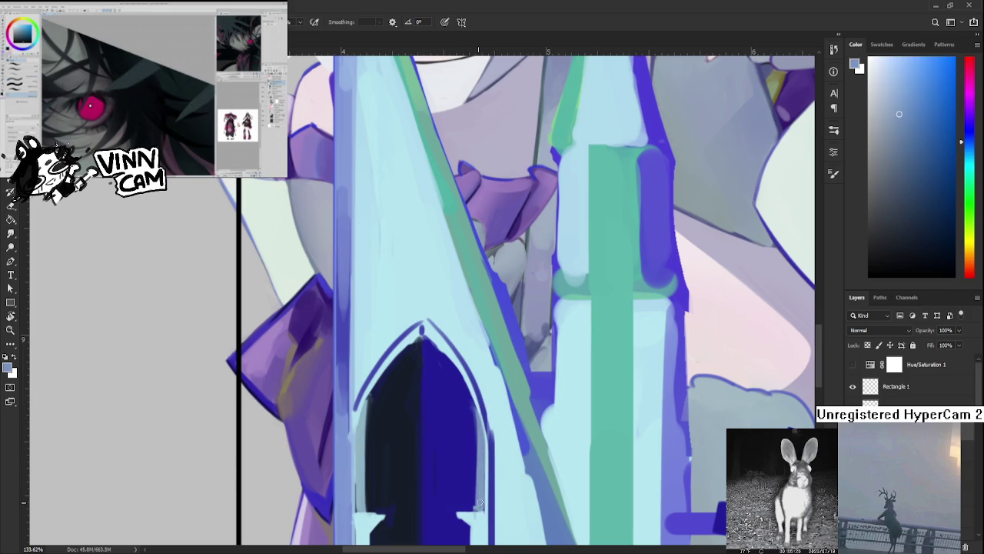
pyautogui.keyDown('alt'); pyautogui.click(466, 452); pyautogui.keyUp('alt')
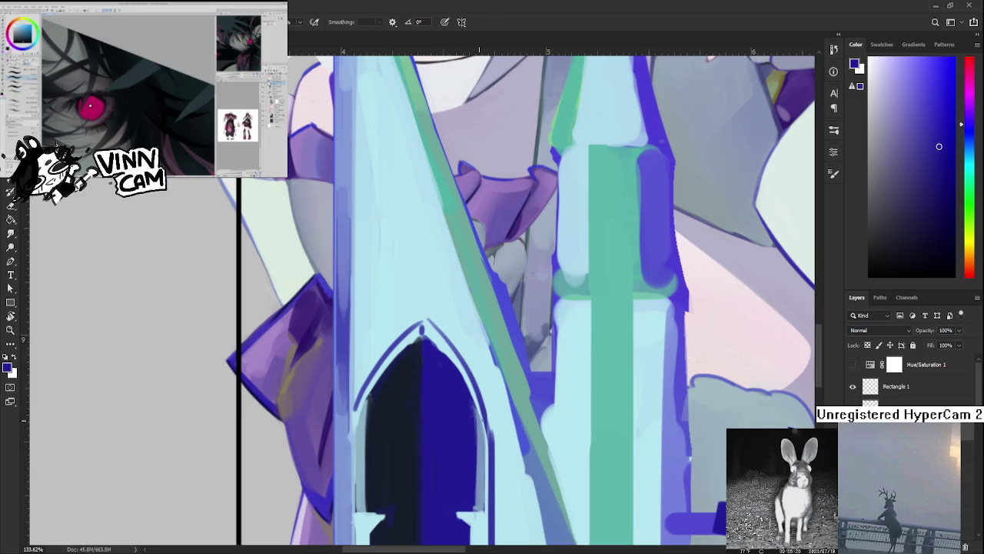
pyautogui.moveTo(464, 413); pyautogui.dragTo(473, 396)
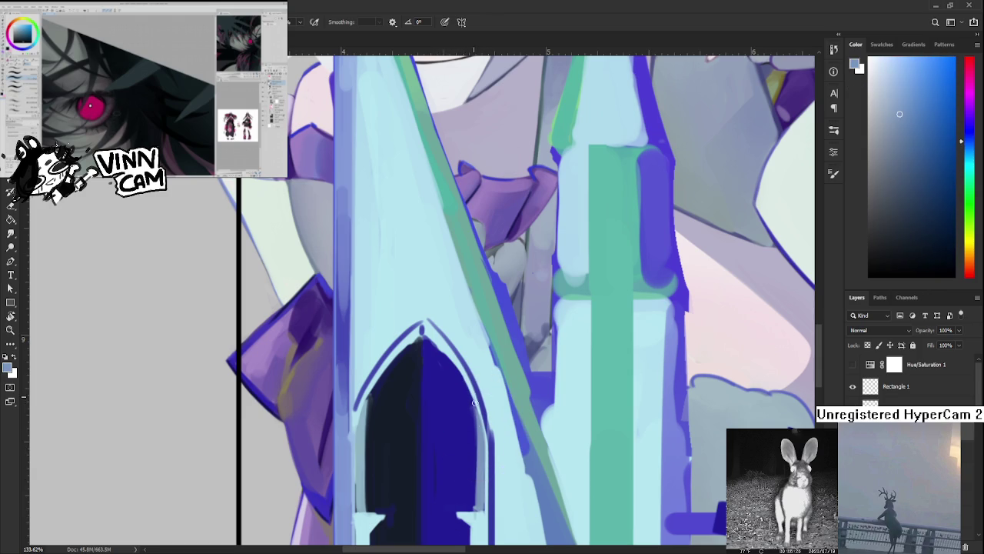
pyautogui.keyDown('alt'); pyautogui.click(477, 400); pyautogui.keyUp('alt')
pyautogui.moveTo(475, 418); pyautogui.dragTo(481, 465)
pyautogui.moveTo(477, 418); pyautogui.dragTo(477, 465)
# Undo and retry right-edge strokes, leaving one light strip down the arch's right edge
pyautogui.hotkey('ctrl', 'z')
pyautogui.moveTo(472, 418)
pyautogui.mouseDown()
pyautogui.moveTo(475, 482)
pyautogui.moveTo(475, 424)
pyautogui.mouseUp()
pyautogui.hotkey('ctrl', 'z')
pyautogui.moveTo(475, 477)
pyautogui.mouseDown()
pyautogui.moveTo(474, 419)
pyautogui.moveTo(473, 502)
pyautogui.mouseUp()
pyautogui.hotkey('ctrl', 'z')
pyautogui.hotkey('ctrl', 'z')
pyautogui.moveTo(475, 419); pyautogui.dragTo(474, 503)
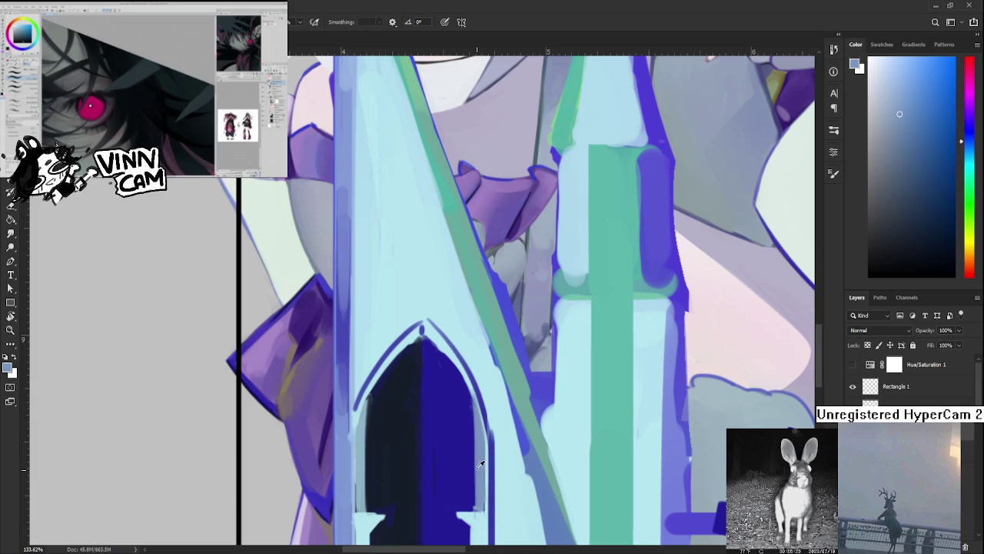
# Sample dark blue and blue-grey tones around the arch tip and right edge
pyautogui.keyDown('alt'); pyautogui.click(471, 435); pyautogui.keyUp('alt')
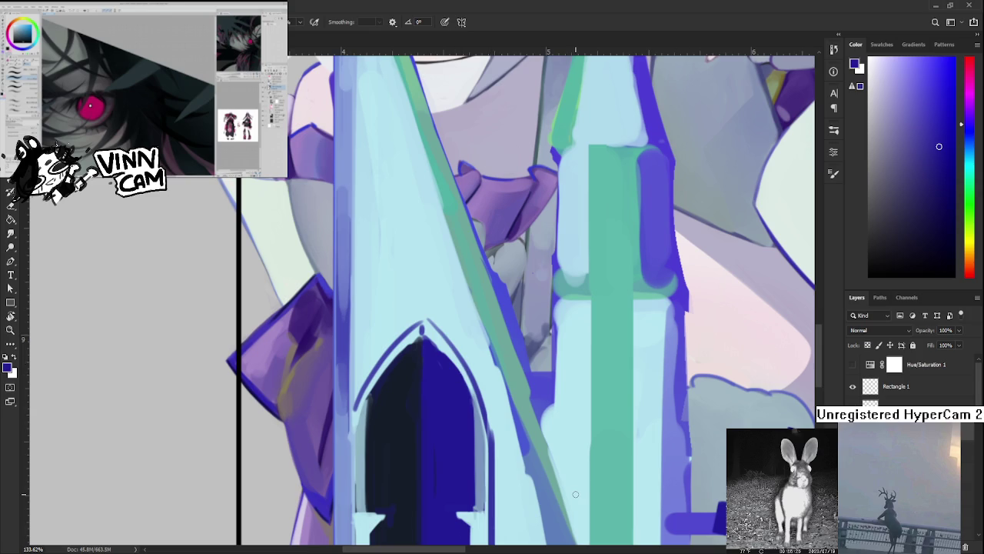
pyautogui.moveTo(426, 337)
pyautogui.mouseDown()
pyautogui.moveTo(436, 358)
pyautogui.moveTo(480, 348)
pyautogui.mouseUp()
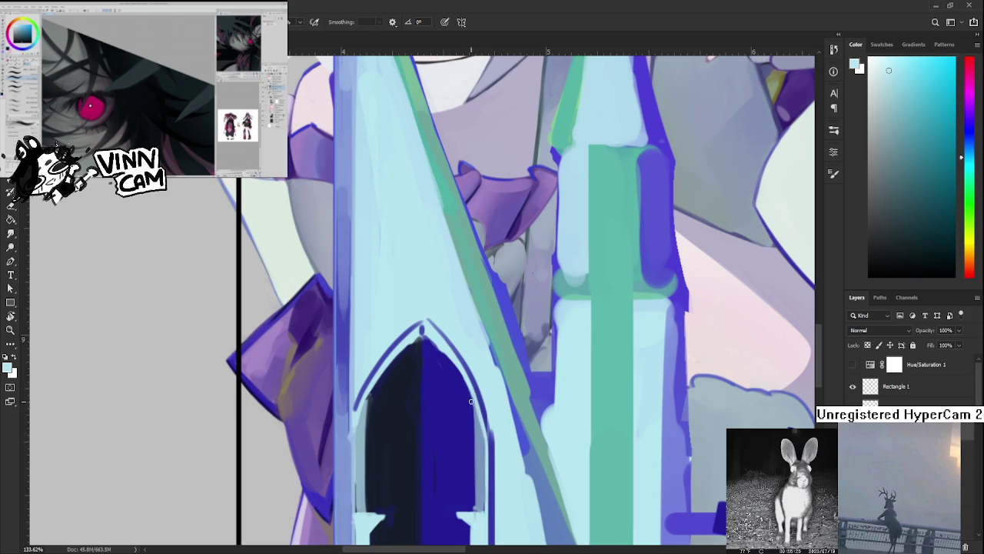
pyautogui.keyDown('alt'); pyautogui.click(483, 424); pyautogui.keyUp('alt')
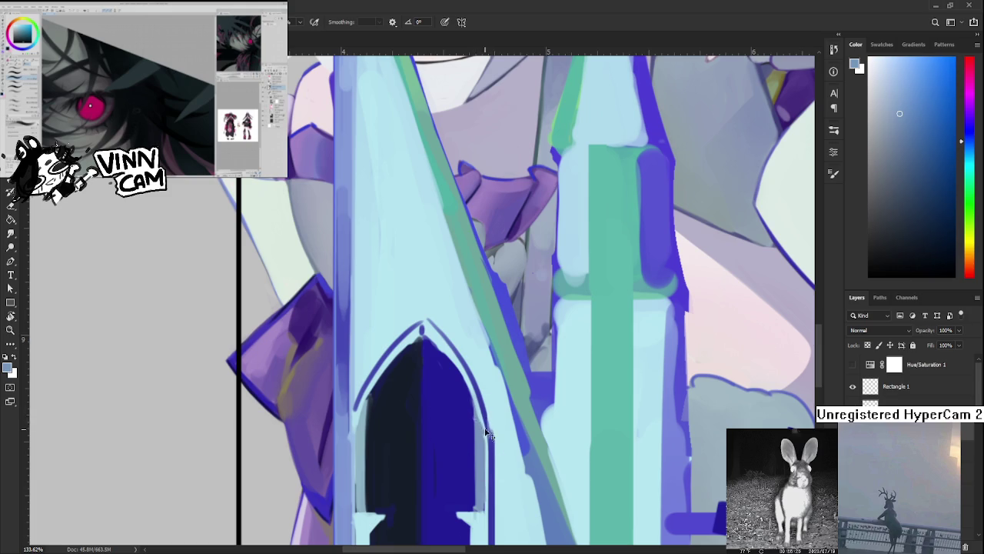
pyautogui.keyDown('alt'); pyautogui.click(483, 401); pyautogui.keyUp('alt')
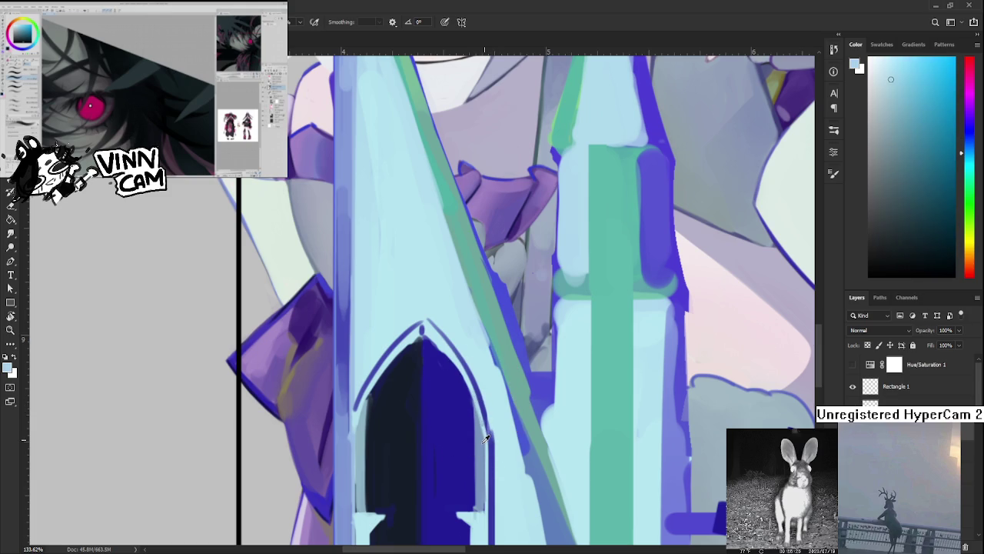
pyautogui.keyDown('alt'); pyautogui.click(483, 424); pyautogui.keyUp('alt')
pyautogui.moveTo(468, 433); pyautogui.dragTo(505, 456)
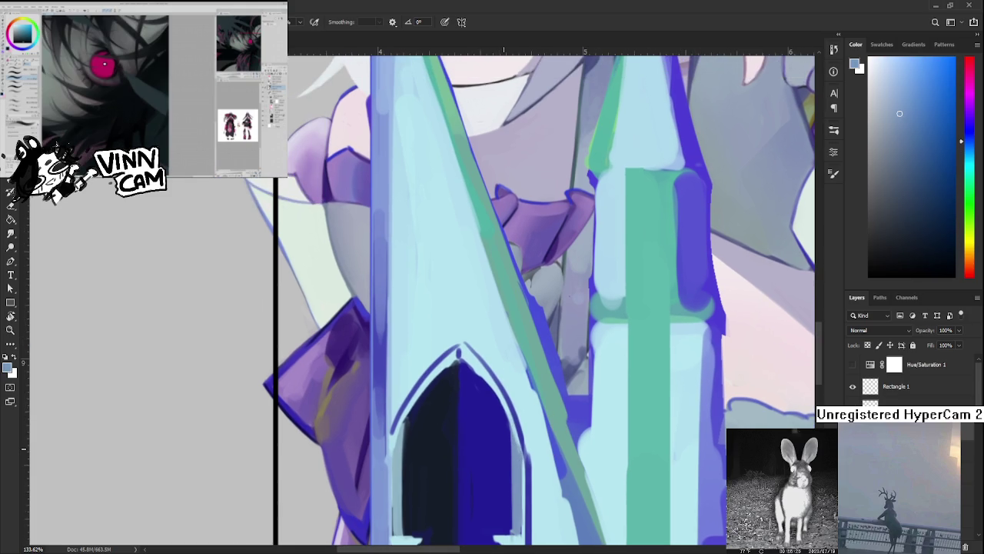
pyautogui.scroll(-3, 504, 448)
pyautogui.scroll(-2, 503, 449)
pyautogui.scroll(-2, 508, 442)
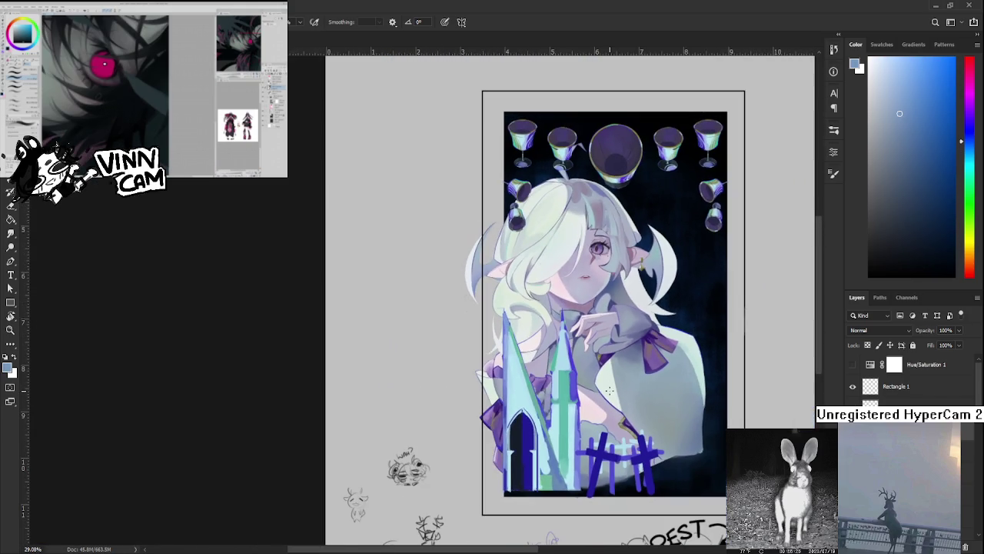
pyautogui.scroll(3, 554, 395)
pyautogui.keyDown('alt'); pyautogui.click(515, 454); pyautogui.keyUp('alt')
pyautogui.moveTo(515, 453); pyautogui.dragTo(454, 413)
pyautogui.keyDown('alt'); pyautogui.click(444, 419); pyautogui.keyUp('alt')
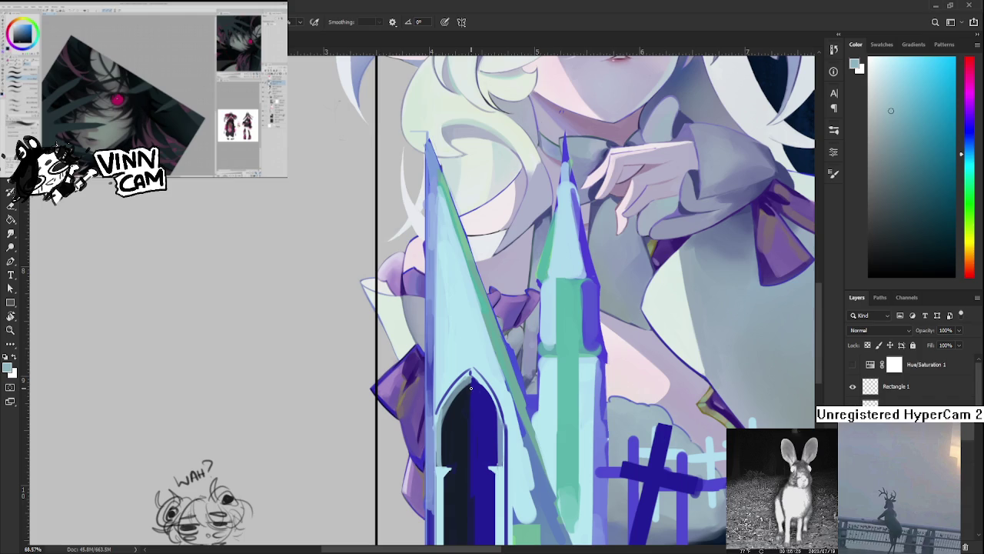
pyautogui.keyDown('alt'); pyautogui.click(474, 379); pyautogui.keyUp('alt')
pyautogui.moveTo(492, 394)
pyautogui.mouseDown()
pyautogui.moveTo(454, 375)
pyautogui.moveTo(392, 377)
pyautogui.mouseUp()
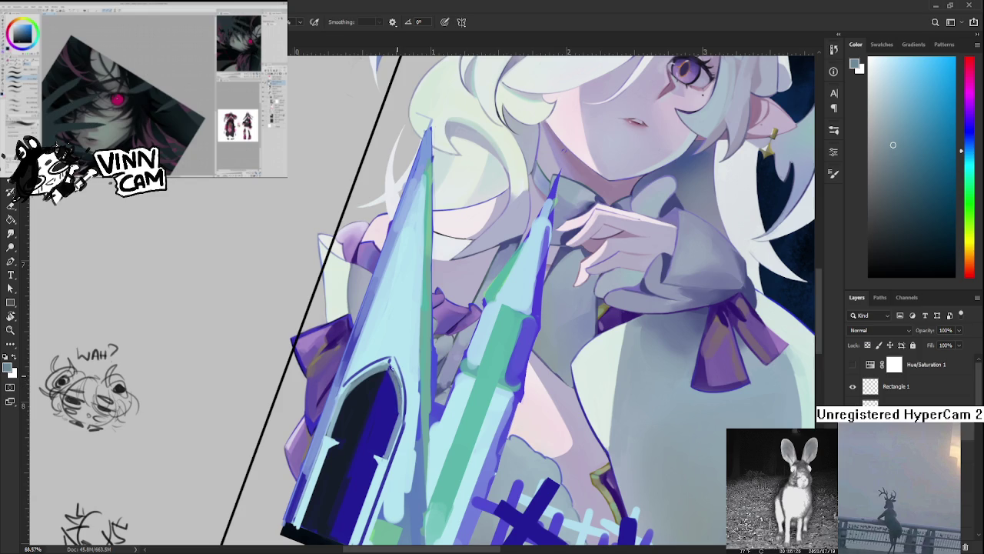
pyautogui.keyDown('alt'); pyautogui.click(397, 368); pyautogui.keyUp('alt')
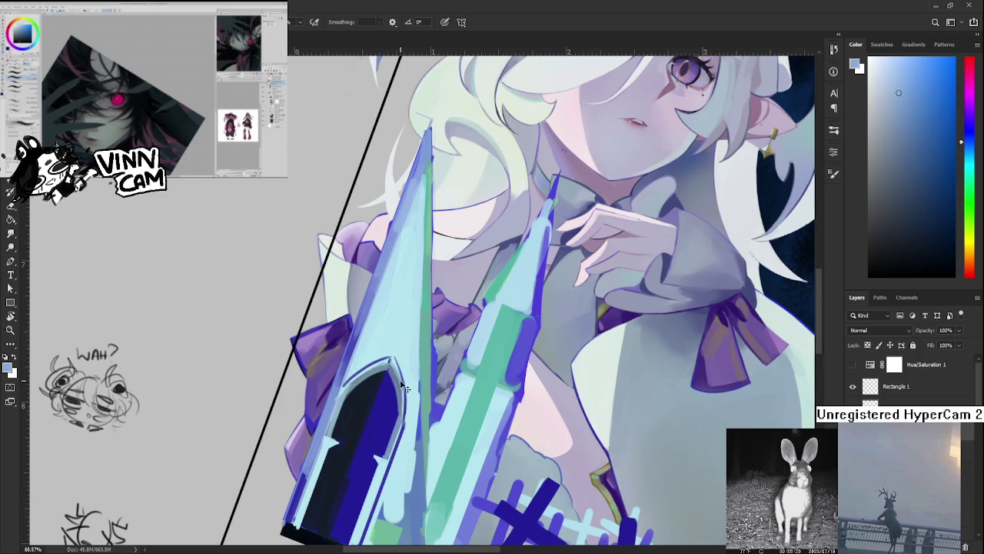
pyautogui.keyDown('alt'); pyautogui.click(389, 361); pyautogui.keyUp('alt')
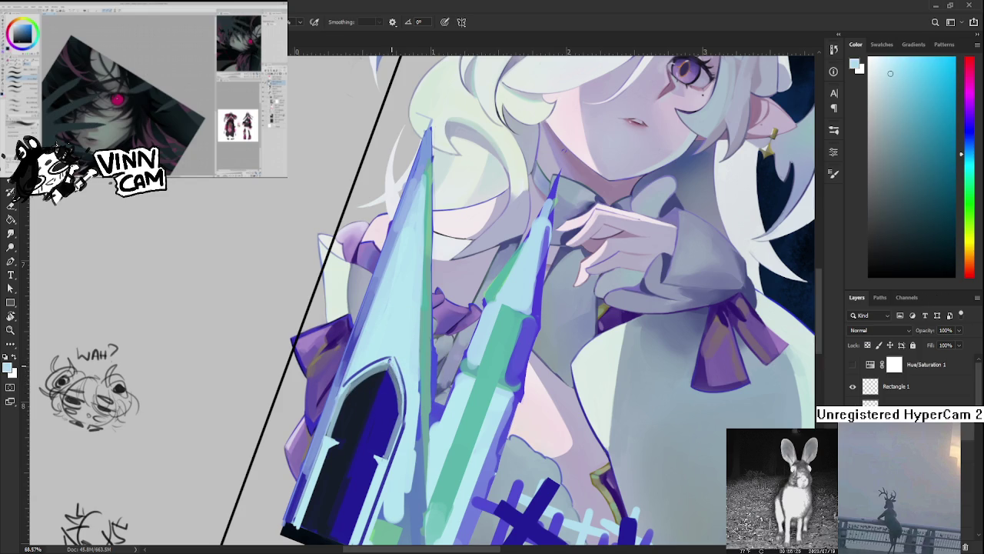
pyautogui.keyDown('alt'); pyautogui.click(392, 375); pyautogui.keyUp('alt')
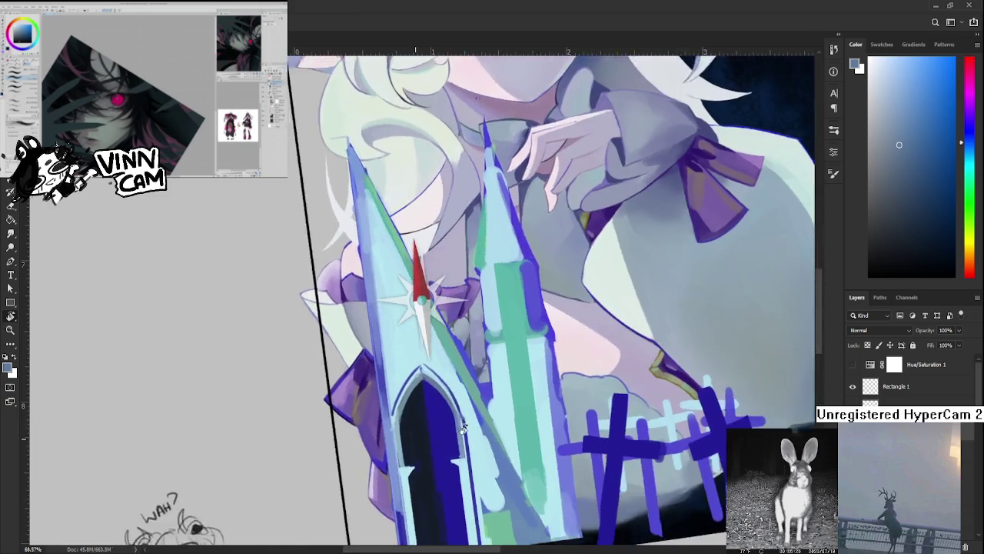
pyautogui.moveTo(394, 388); pyautogui.dragTo(449, 440)
pyautogui.hotkey('ctrl', 'z')
pyautogui.keyDown('alt'); pyautogui.click(434, 389); pyautogui.keyUp('alt')
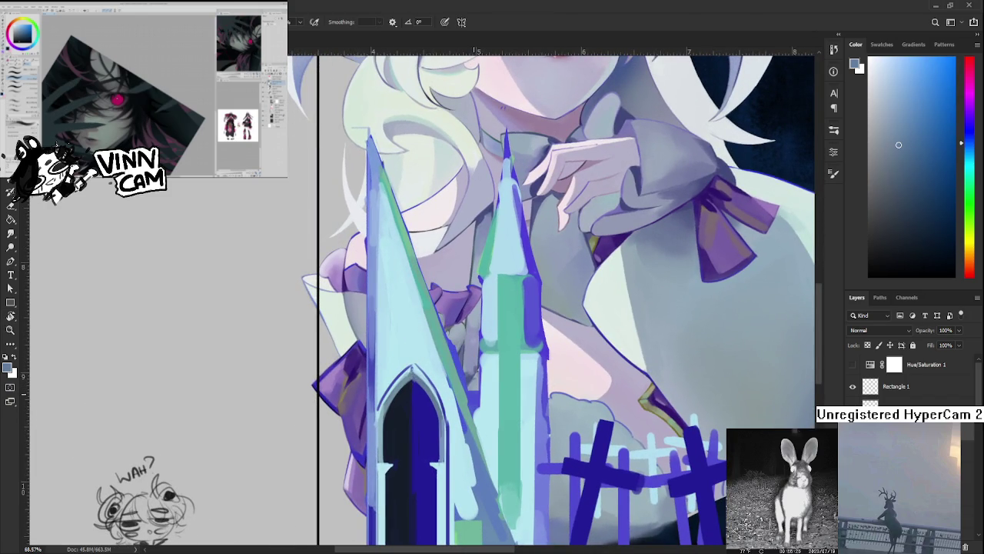
pyautogui.scroll(-5, 477, 397)
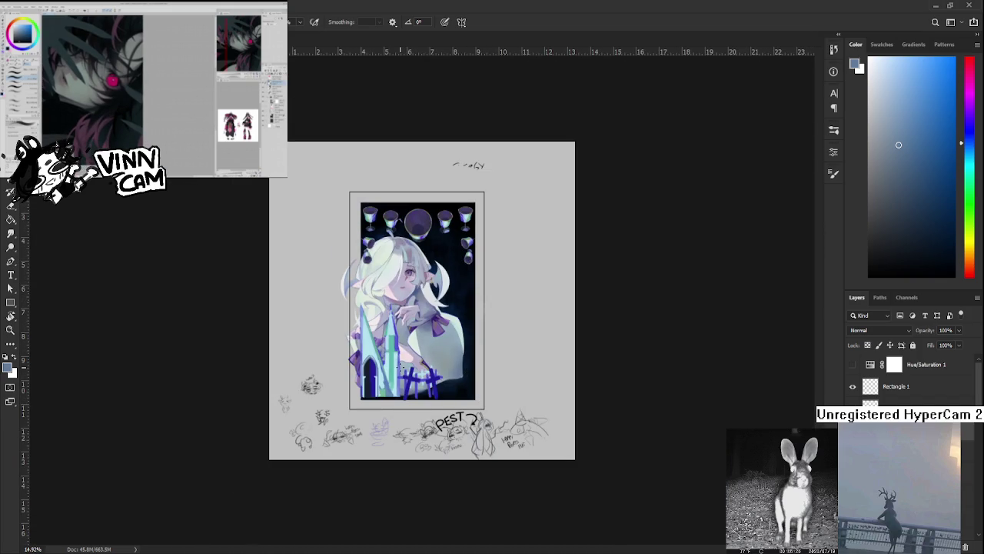
# Zoom in on the arched doorway and darken and extend its left outline downward
pyautogui.scroll(1, 584, 401)
pyautogui.scroll(2, 584, 402)
pyautogui.scroll(1, 585, 401)
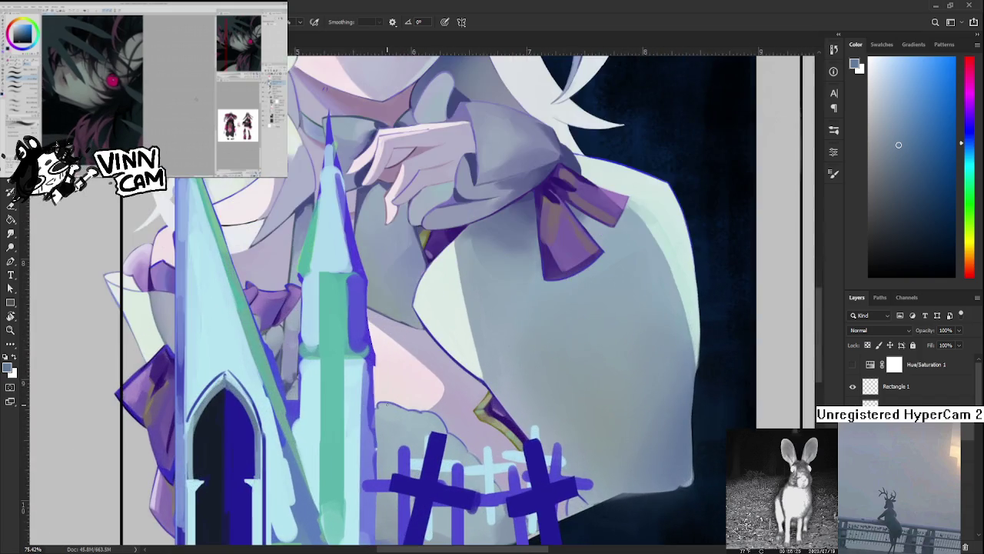
pyautogui.scroll(1, 584, 401)
pyautogui.moveTo(584, 402)
pyautogui.mouseDown()
pyautogui.moveTo(646, 379)
pyautogui.moveTo(643, 412)
pyautogui.mouseUp()
pyautogui.scroll(2, 489, 434)
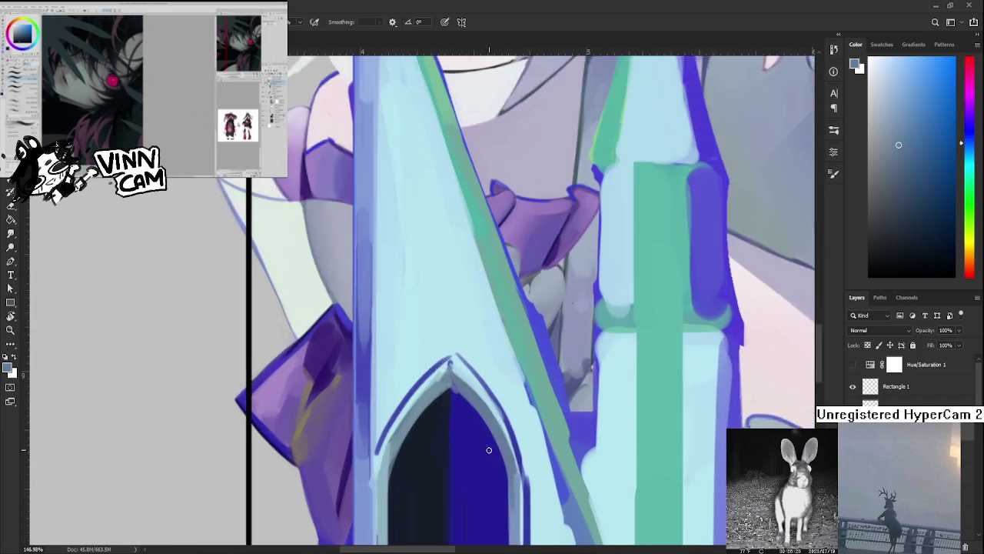
pyautogui.scroll(2, 490, 434)
pyautogui.moveTo(409, 432); pyautogui.dragTo(436, 406)
pyautogui.keyDown('alt'); pyautogui.click(408, 423); pyautogui.keyUp('alt')
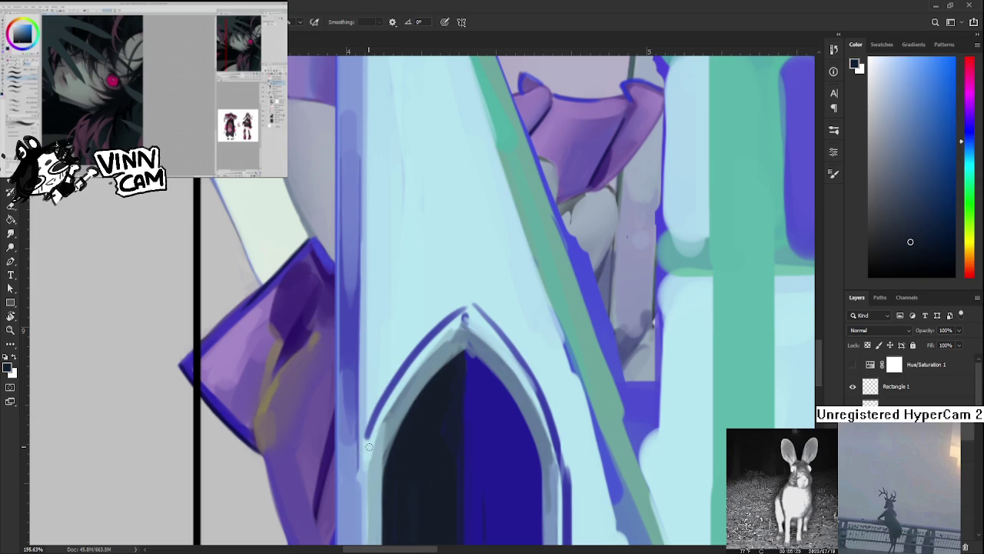
pyautogui.keyDown('alt'); pyautogui.click(386, 399); pyautogui.keyUp('alt')
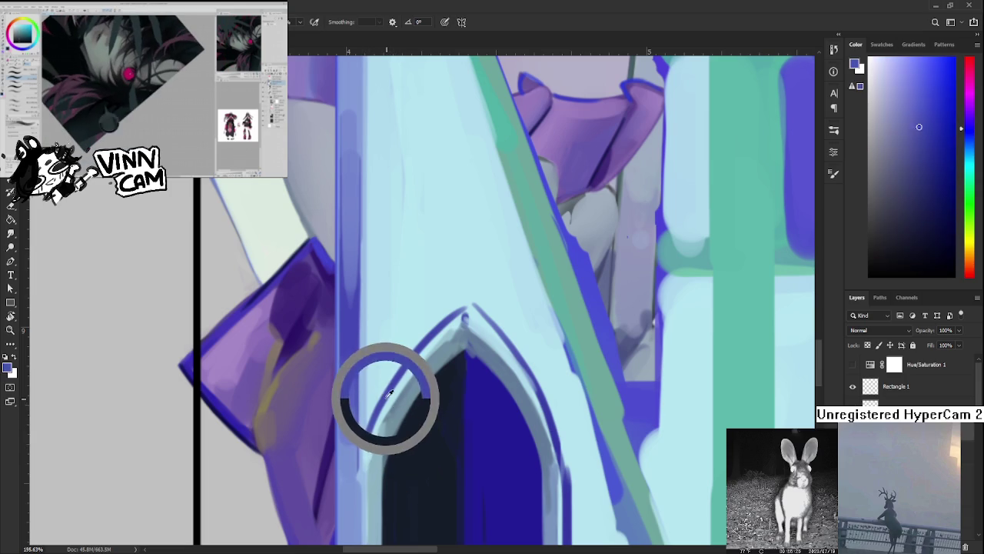
pyautogui.moveTo(369, 431); pyautogui.dragTo(365, 440)
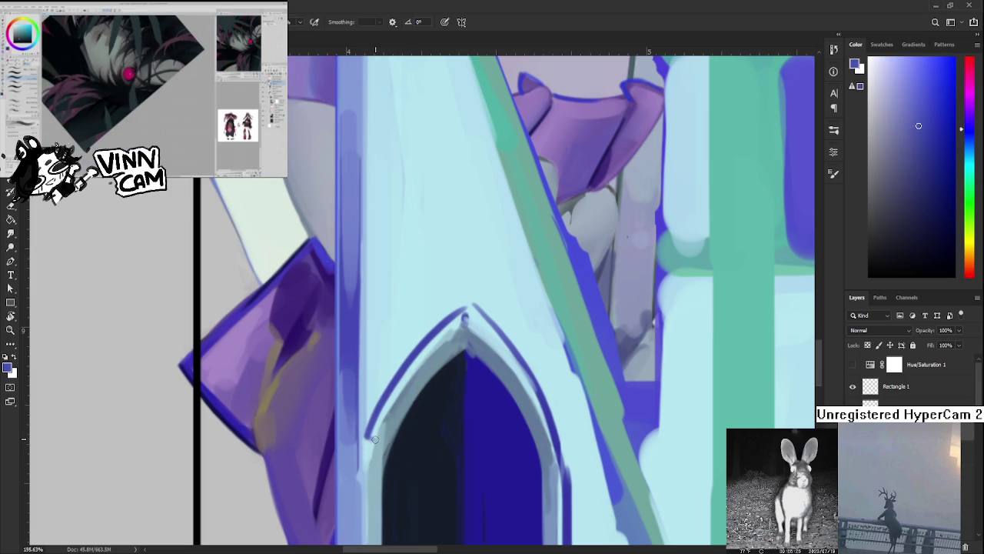
# With a larger brush, paint light trim and stone-block marks along the arch, plus a dark tip accent
pyautogui.press(']')
pyautogui.press(']')
pyautogui.press(']')
pyautogui.moveTo(367, 433); pyautogui.dragTo(394, 445)
pyautogui.moveTo(421, 397); pyautogui.dragTo(390, 447)
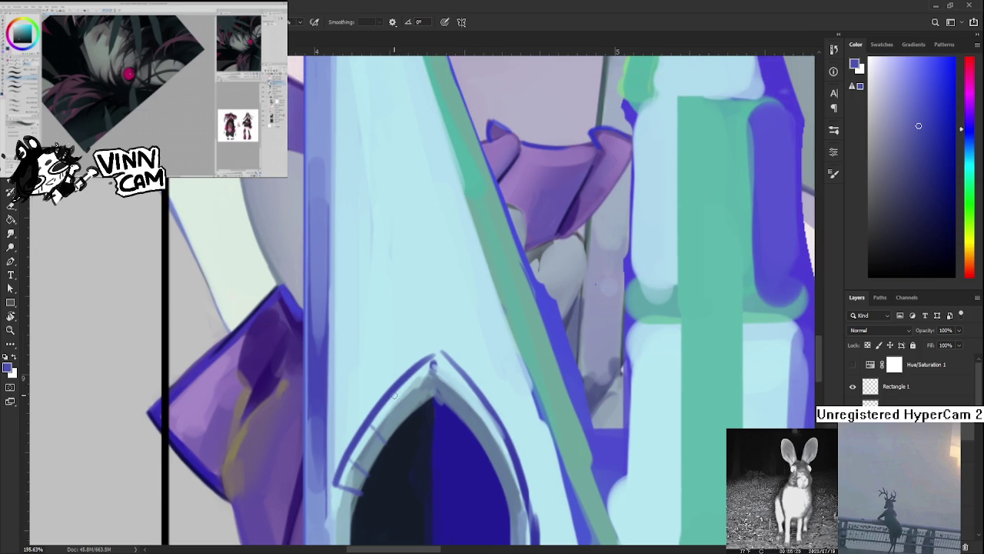
pyautogui.moveTo(401, 405); pyautogui.dragTo(421, 381)
pyautogui.click(434, 366)
# Recenter on the arch tip, paint a short dark navy edge stroke, then undo it
pyautogui.moveTo(461, 384); pyautogui.dragTo(472, 351)
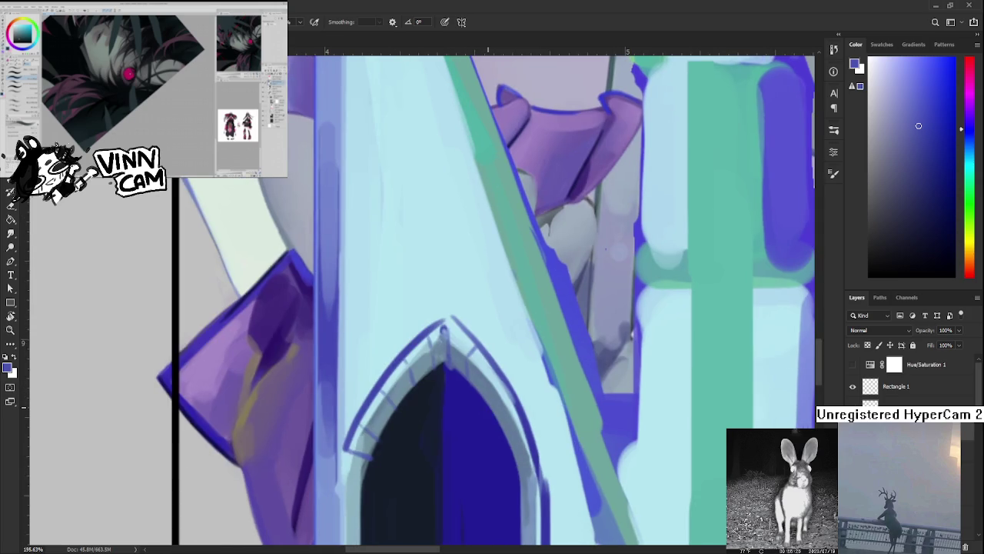
pyautogui.scroll(-3, 438, 409)
pyautogui.scroll(-3, 438, 409)
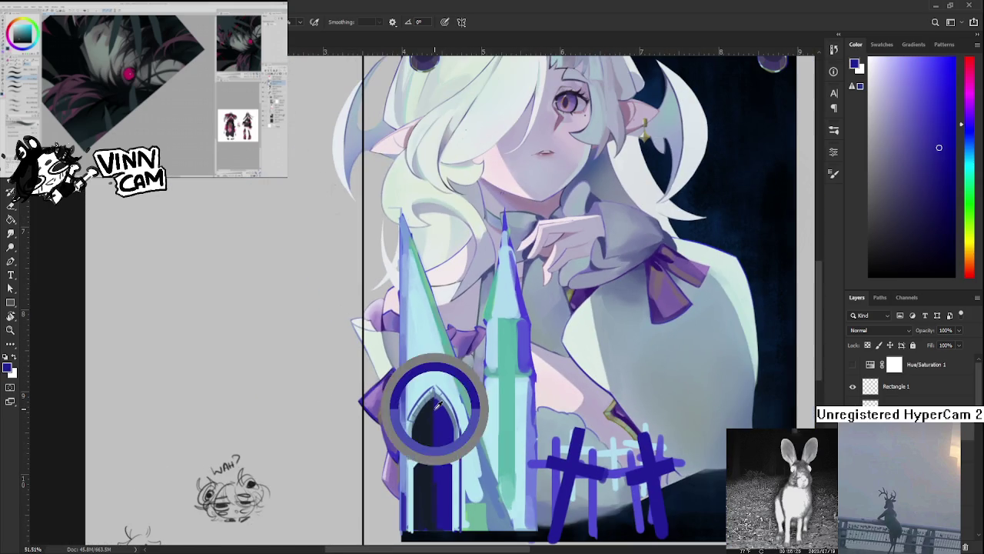
pyautogui.scroll(3, 444, 409)
pyautogui.scroll(2, 443, 415)
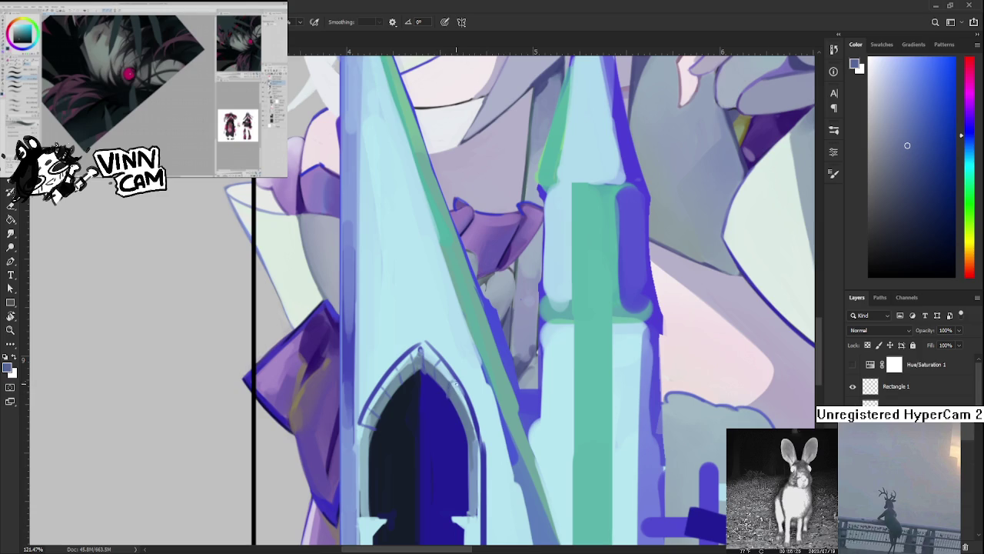
pyautogui.keyDown('alt'); pyautogui.click(461, 409); pyautogui.keyUp('alt')
pyautogui.moveTo(452, 382); pyautogui.dragTo(449, 399)
pyautogui.hotkey('ctrl', 'z')
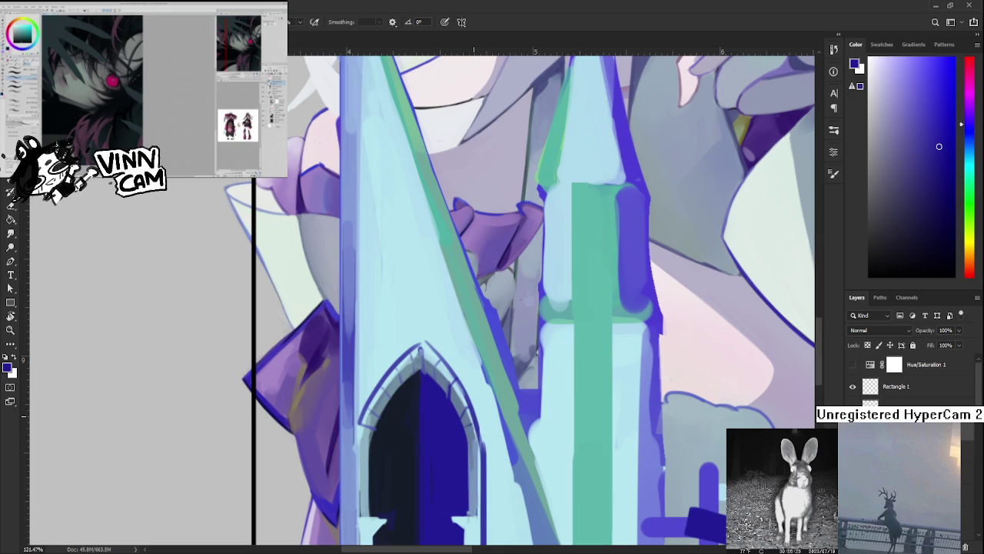
pyautogui.scroll(-3, 474, 386)
pyautogui.scroll(-2, 485, 388)
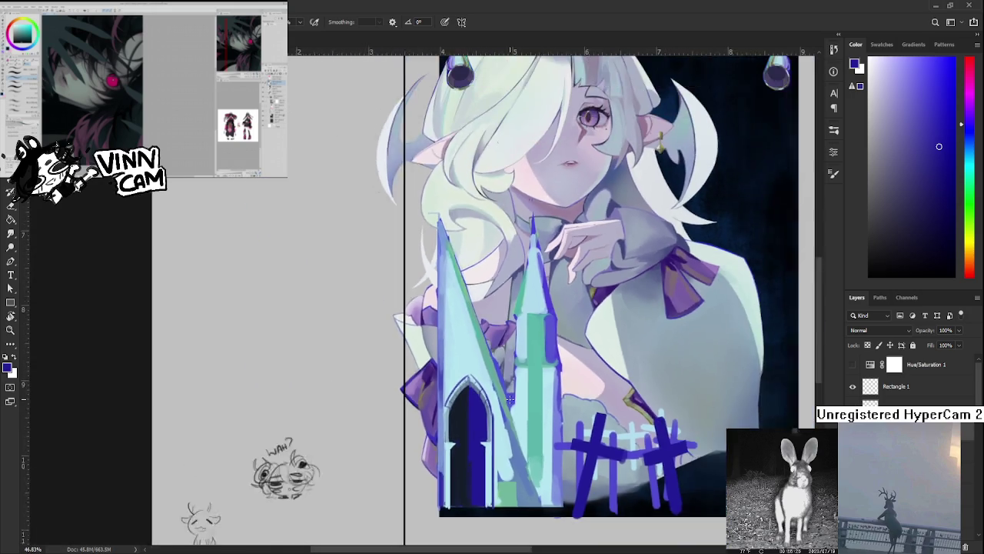
pyautogui.scroll(-2, 496, 392)
pyautogui.scroll(-1, 509, 398)
pyautogui.scroll(-2, 509, 398)
pyautogui.scroll(-1, 510, 399)
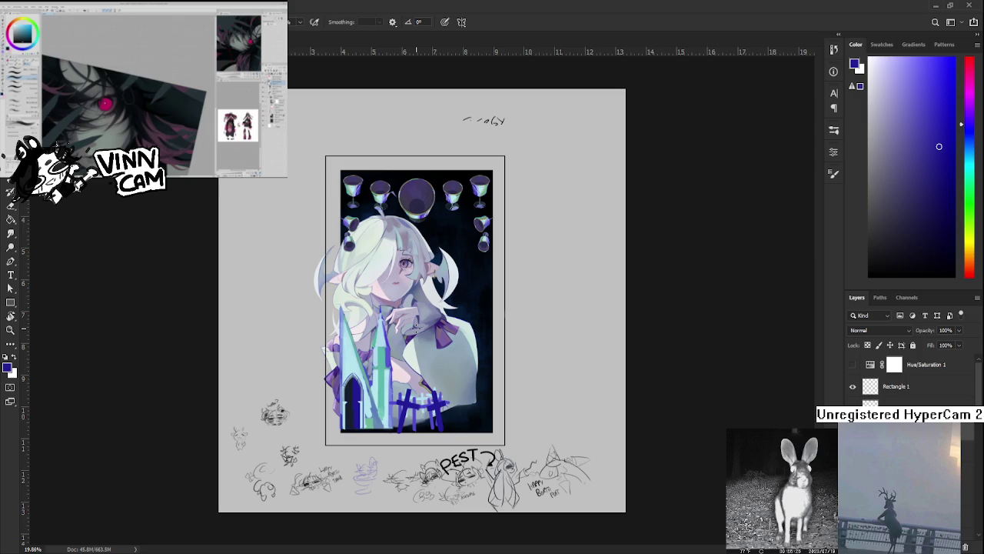
pyautogui.scroll(2, 344, 408)
pyautogui.scroll(3, 344, 407)
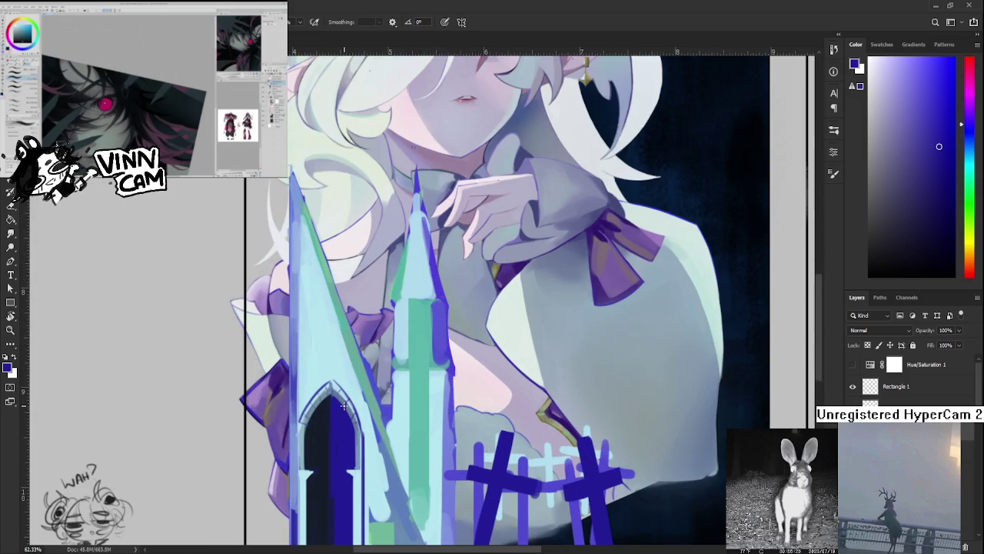
# Sample the doorway's near-black and dark blue, then darken the doorway's lower part
pyautogui.keyDown('alt'); pyautogui.click(345, 382); pyautogui.keyUp('alt')
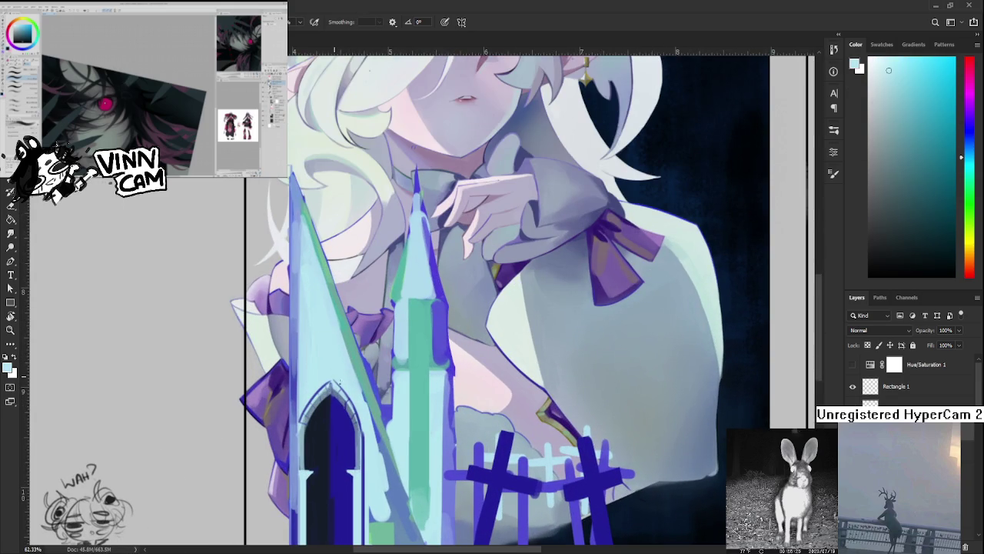
pyautogui.scroll(-2, 345, 385)
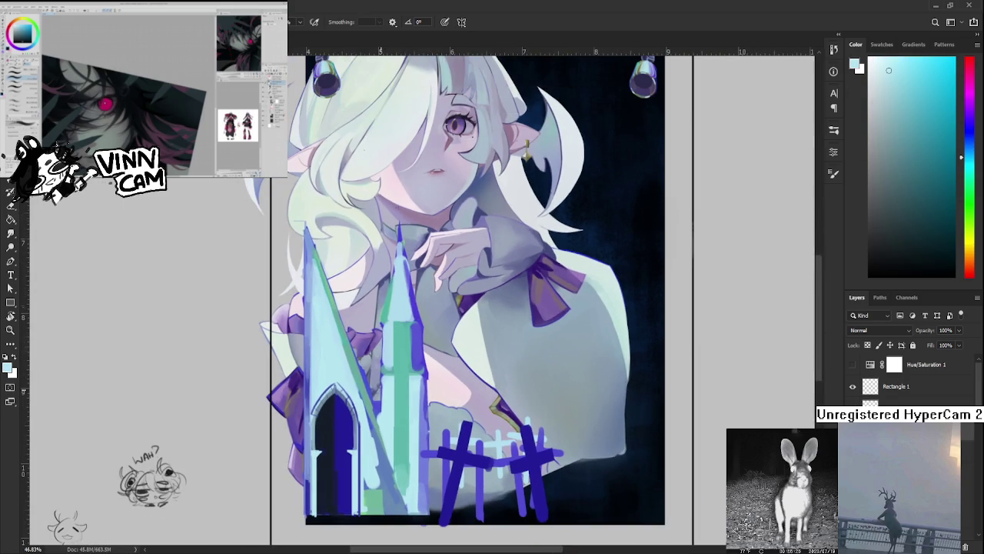
pyautogui.keyDown('alt'); pyautogui.click(261, 416); pyautogui.keyUp('alt')
pyautogui.keyDown('alt'); pyautogui.click(346, 420); pyautogui.keyUp('alt')
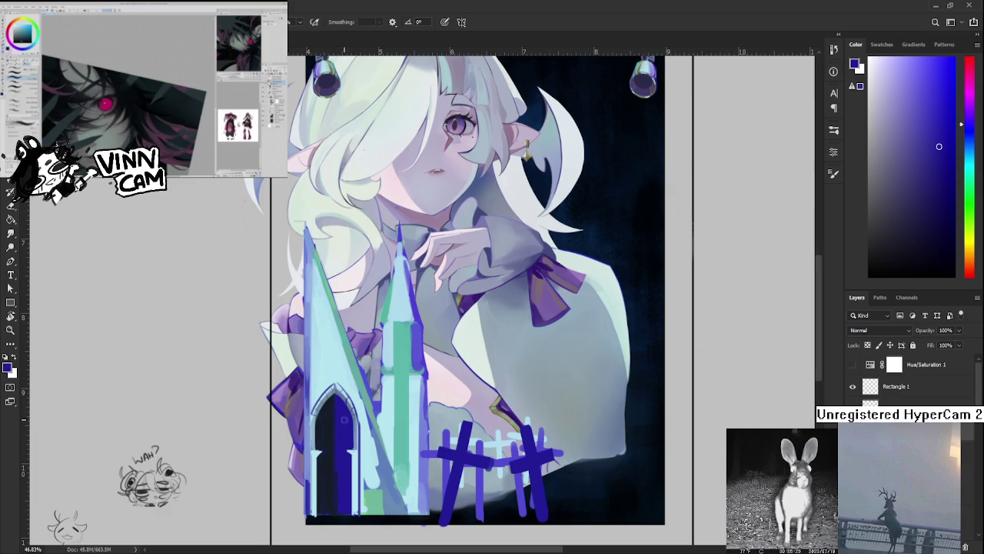
pyautogui.keyDown('alt'); pyautogui.click(331, 419); pyautogui.keyUp('alt')
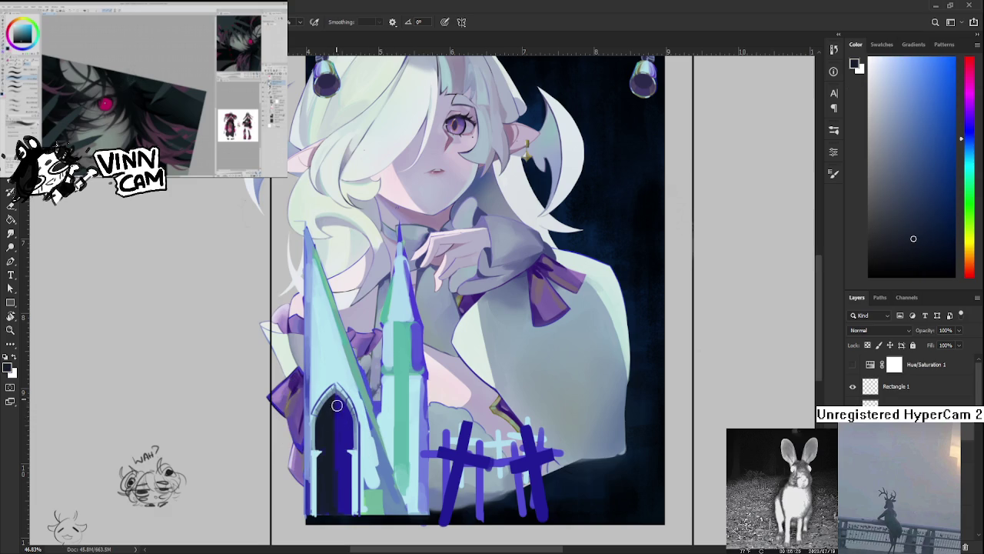
pyautogui.keyDown('alt'); pyautogui.click(337, 424); pyautogui.keyUp('alt')
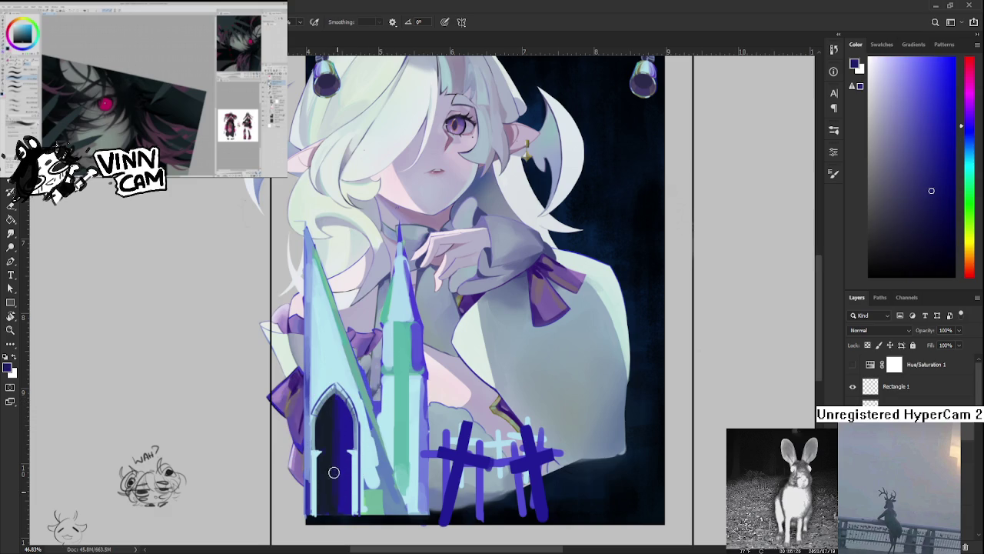
pyautogui.keyDown('alt'); pyautogui.click(334, 422); pyautogui.keyUp('alt')
pyautogui.keyDown('alt'); pyautogui.click(345, 425); pyautogui.keyUp('alt')
pyautogui.keyDown('alt'); pyautogui.click(339, 496); pyautogui.keyUp('alt')
pyautogui.moveTo(340, 500); pyautogui.dragTo(335, 481)
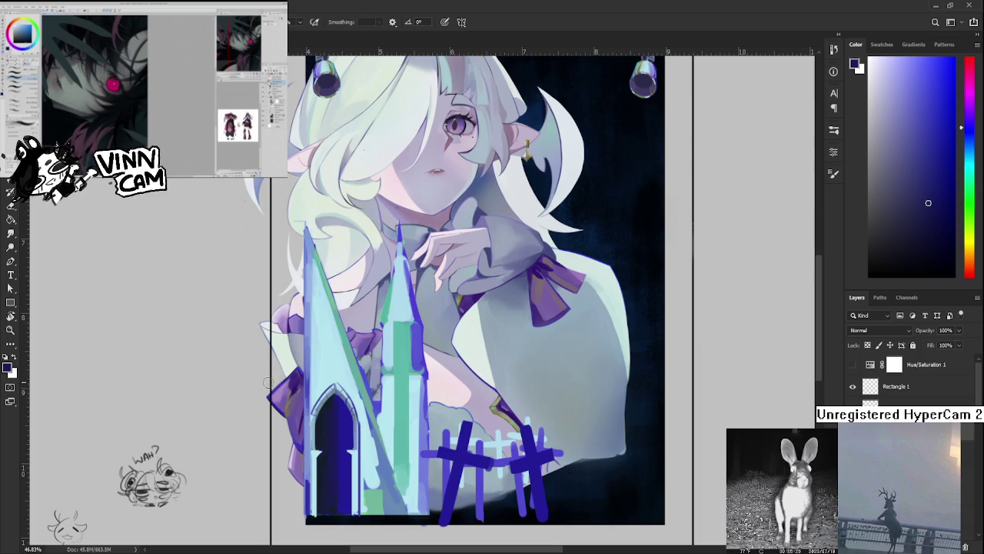
# Sample teal and blue tones, then paint a dark blue stroke down the tower's right edge to its base
pyautogui.keyDown('alt'); pyautogui.click(354, 418); pyautogui.keyUp('alt')
pyautogui.keyDown('alt'); pyautogui.click(371, 419); pyautogui.keyUp('alt')
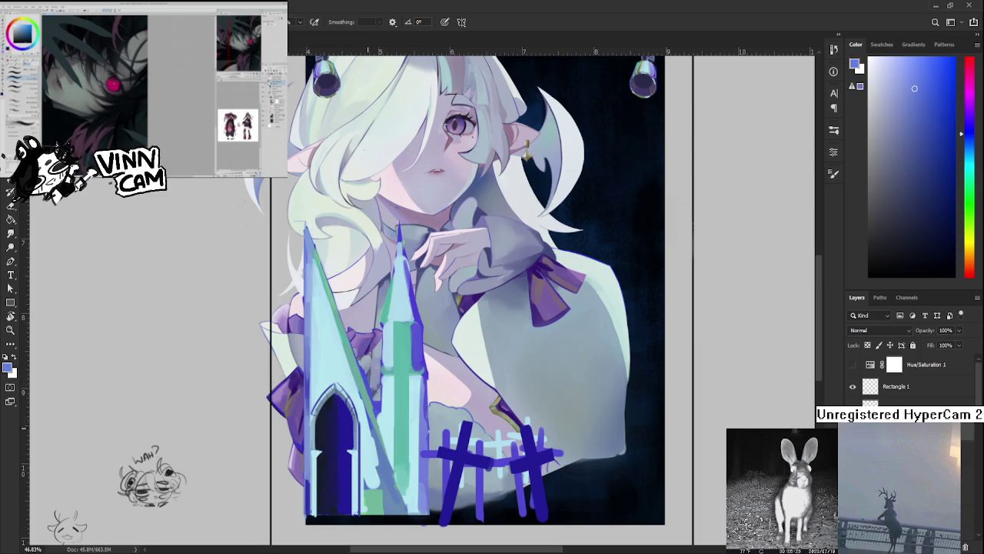
pyautogui.keyDown('alt'); pyautogui.click(370, 423); pyautogui.keyUp('alt')
pyautogui.keyDown('alt'); pyautogui.click(373, 418); pyautogui.keyUp('alt')
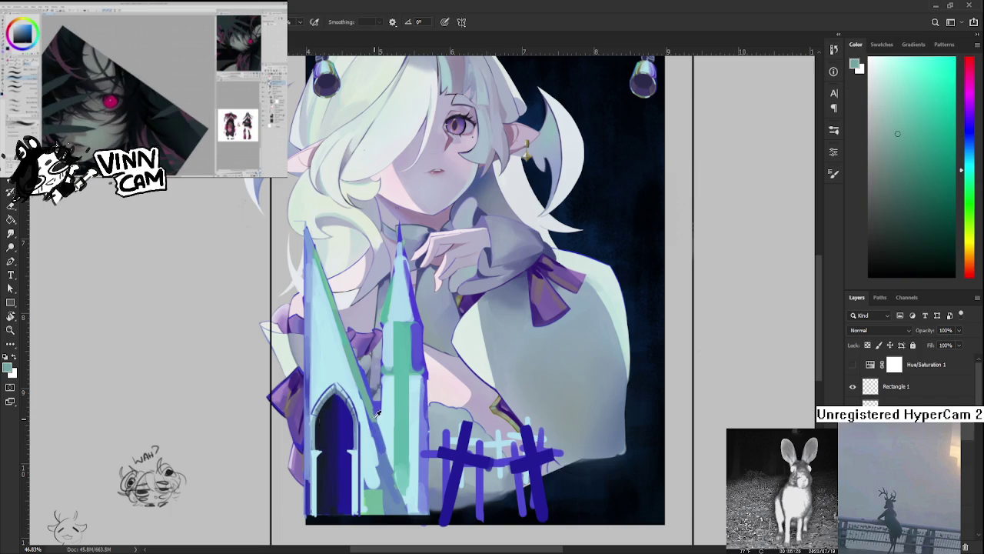
pyautogui.keyDown('alt'); pyautogui.click(380, 445); pyautogui.keyUp('alt')
pyautogui.keyDown('alt'); pyautogui.click(380, 447); pyautogui.keyUp('alt')
pyautogui.keyDown('alt'); pyautogui.click(371, 419); pyautogui.keyUp('alt')
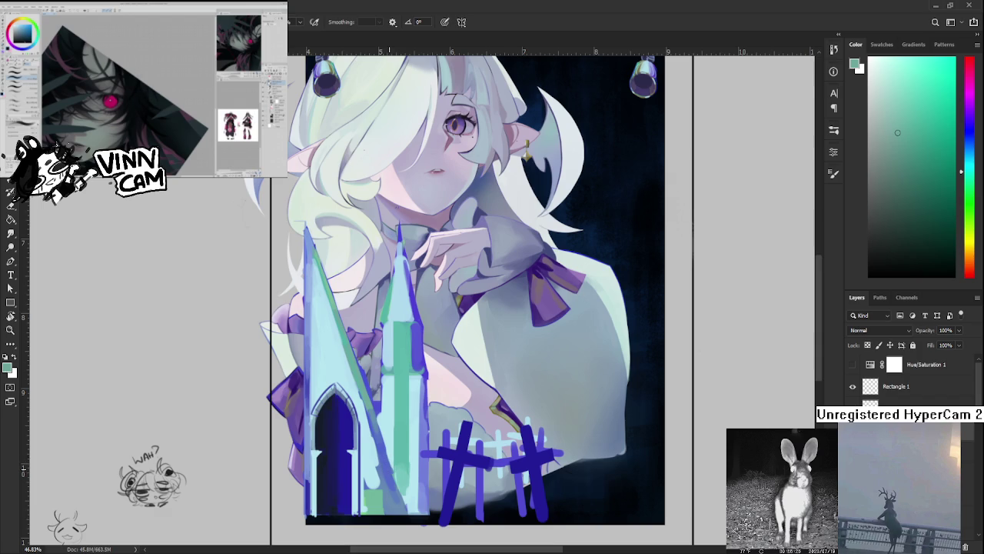
pyautogui.keyDown('alt'); pyautogui.click(372, 433); pyautogui.keyUp('alt')
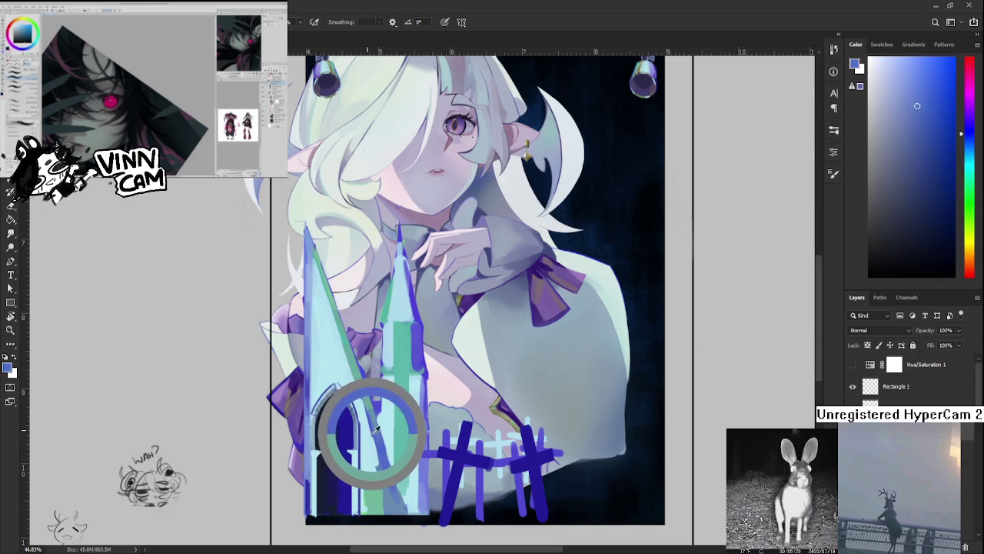
pyautogui.moveTo(372, 433); pyautogui.dragTo(342, 429)
pyautogui.keyDown('alt'); pyautogui.click(346, 419); pyautogui.keyUp('alt')
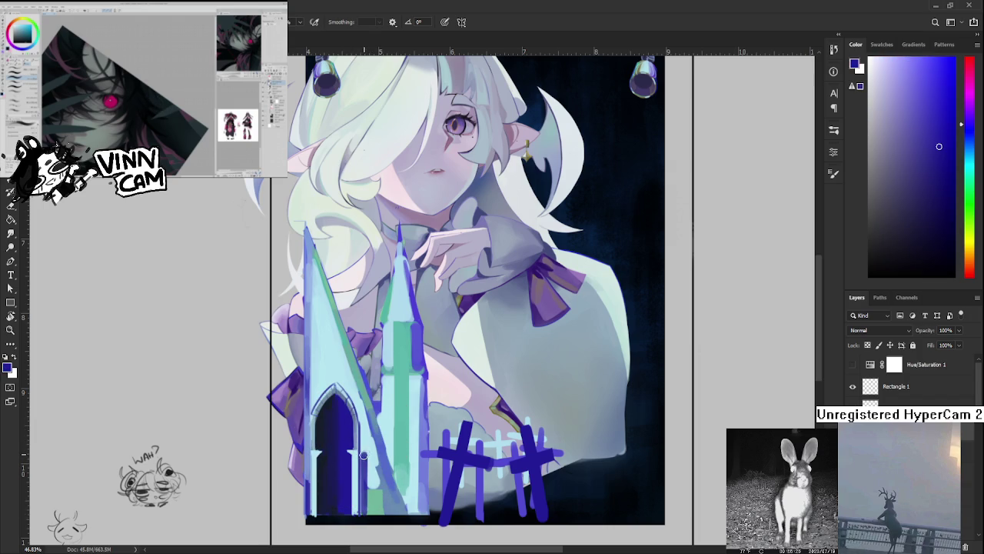
pyautogui.moveTo(363, 454); pyautogui.dragTo(368, 473)
pyautogui.moveTo(370, 507); pyautogui.dragTo(370, 516)
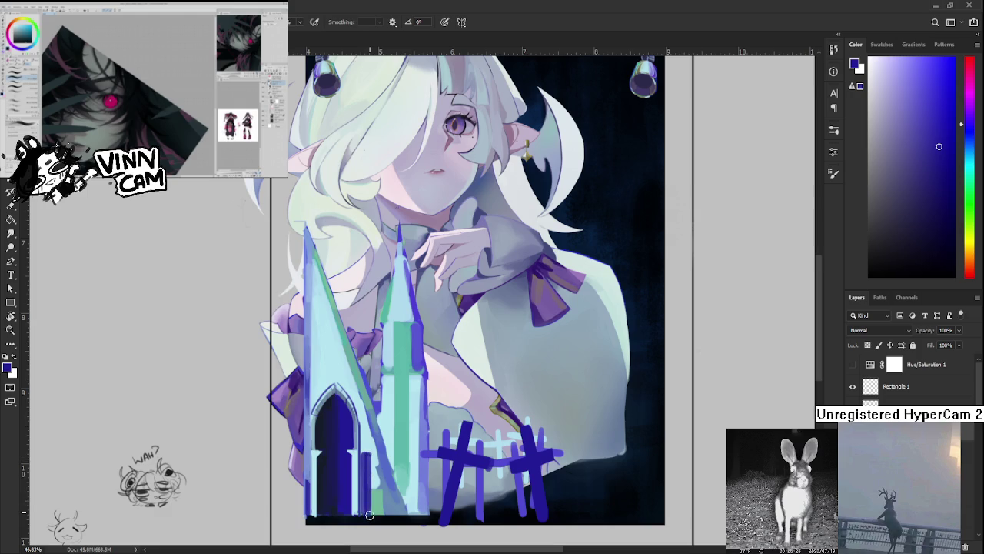
# Sample light cyan, dark navy and periwinkle blues around the arch, then zoom out
pyautogui.keyDown('alt'); pyautogui.click(361, 454); pyautogui.keyUp('alt')
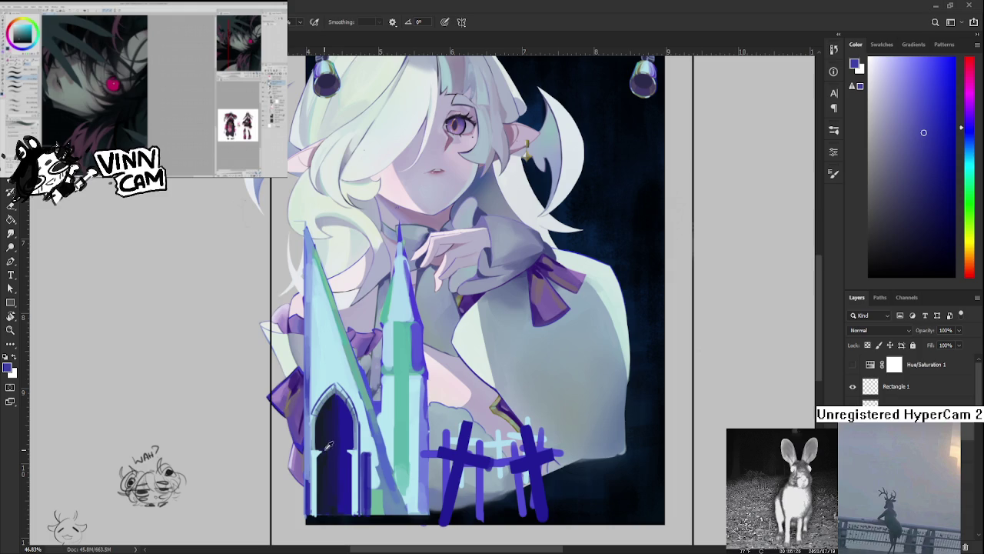
pyautogui.keyDown('alt'); pyautogui.click(322, 449); pyautogui.keyUp('alt')
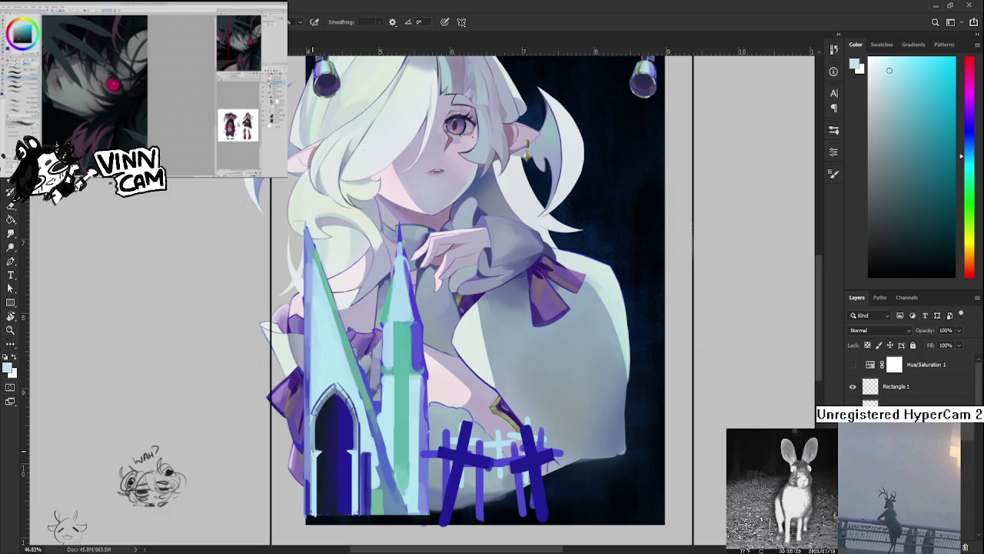
pyautogui.keyDown('alt'); pyautogui.click(326, 449); pyautogui.keyUp('alt')
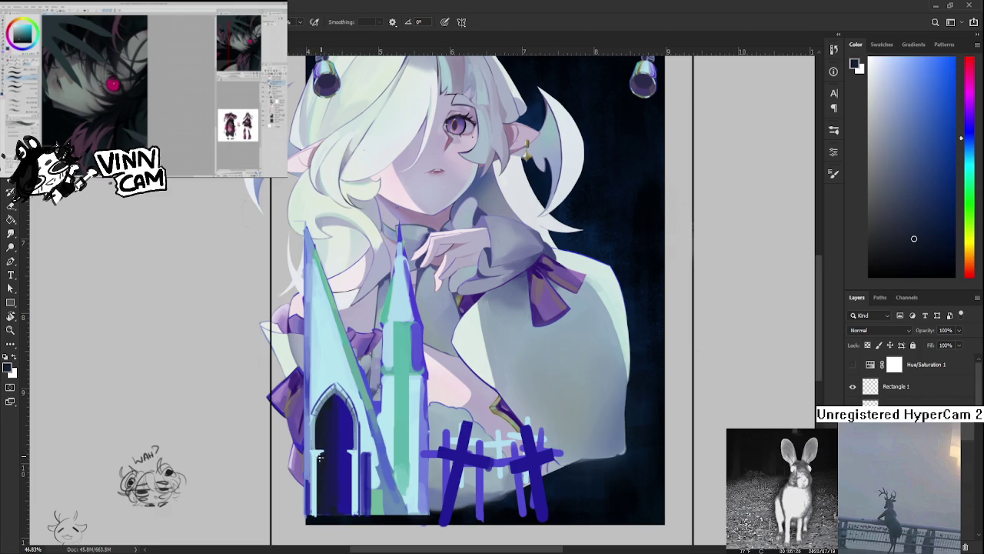
pyautogui.keyDown('alt'); pyautogui.click(344, 452); pyautogui.keyUp('alt')
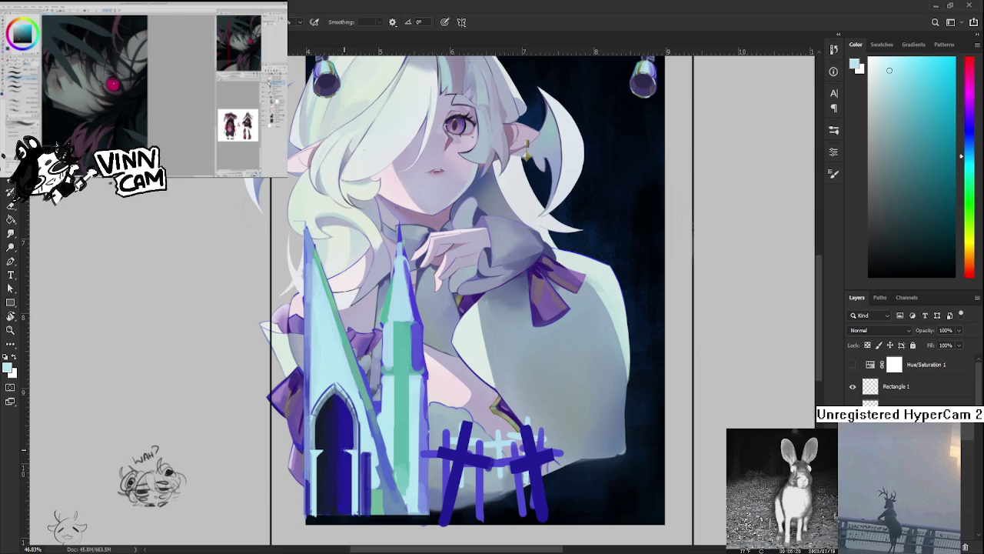
pyautogui.keyDown('alt'); pyautogui.click(343, 423); pyautogui.keyUp('alt')
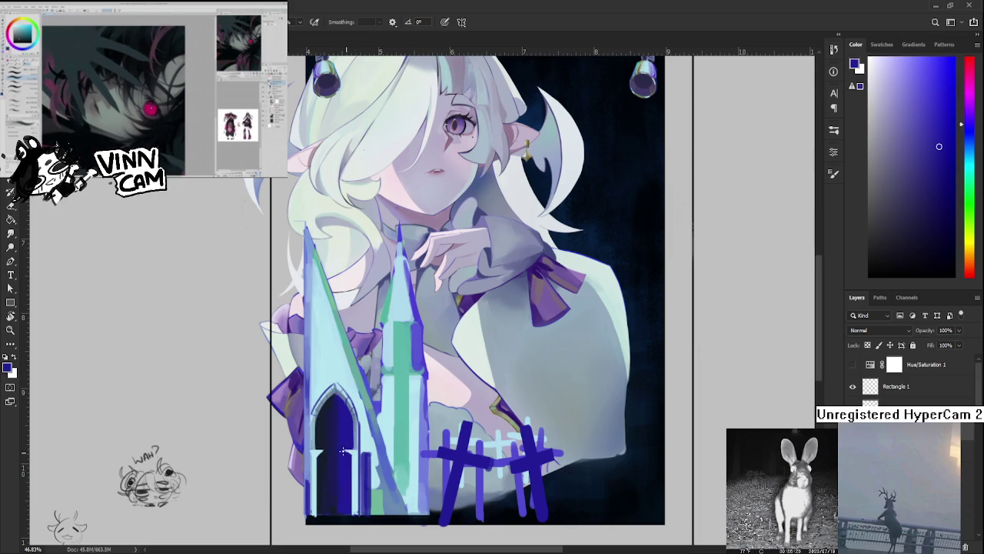
pyautogui.keyDown('alt'); pyautogui.click(356, 449); pyautogui.keyUp('alt')
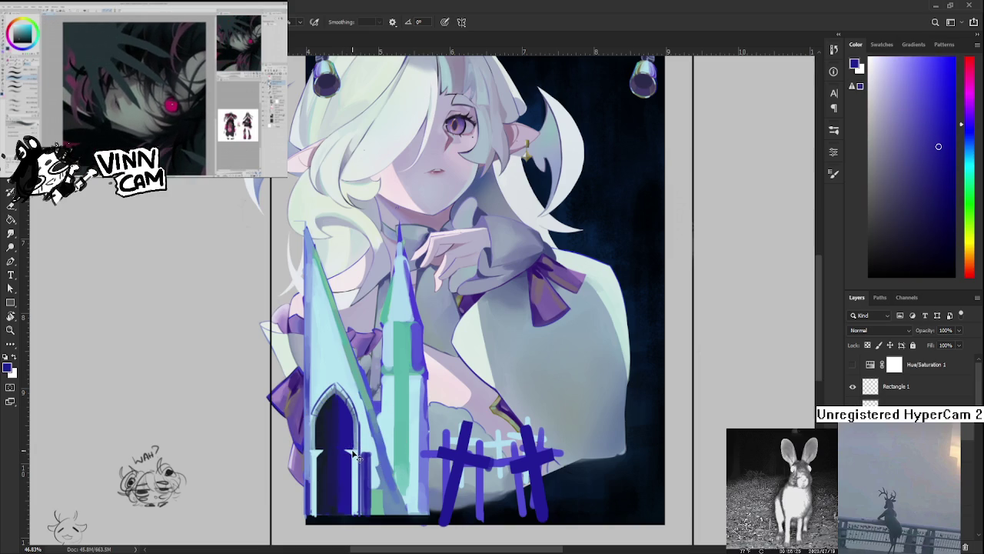
pyautogui.keyDown('alt'); pyautogui.click(356, 448); pyautogui.keyUp('alt')
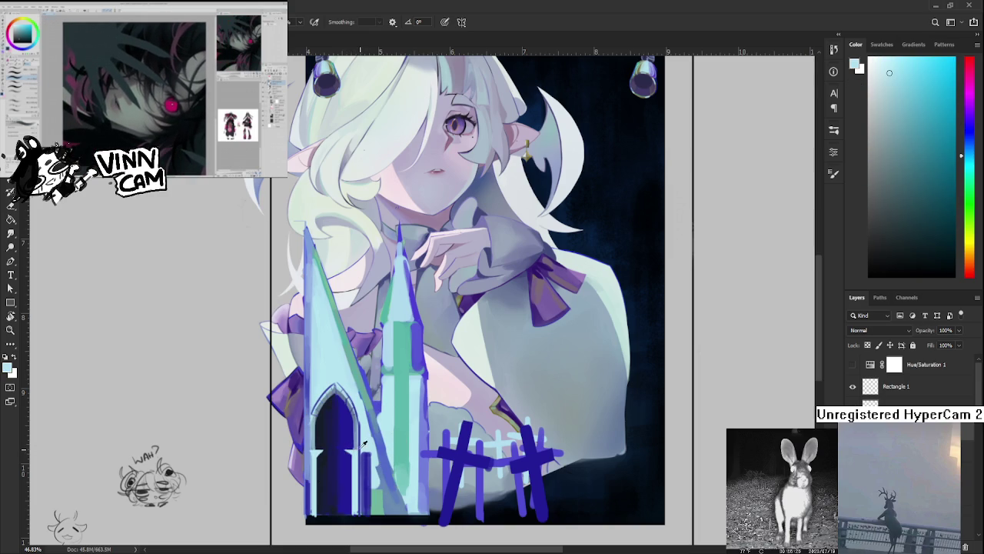
pyautogui.keyDown('alt'); pyautogui.click(363, 446); pyautogui.keyUp('alt')
pyautogui.scroll(-2, 381, 346)
pyautogui.scroll(-4, 397, 432)
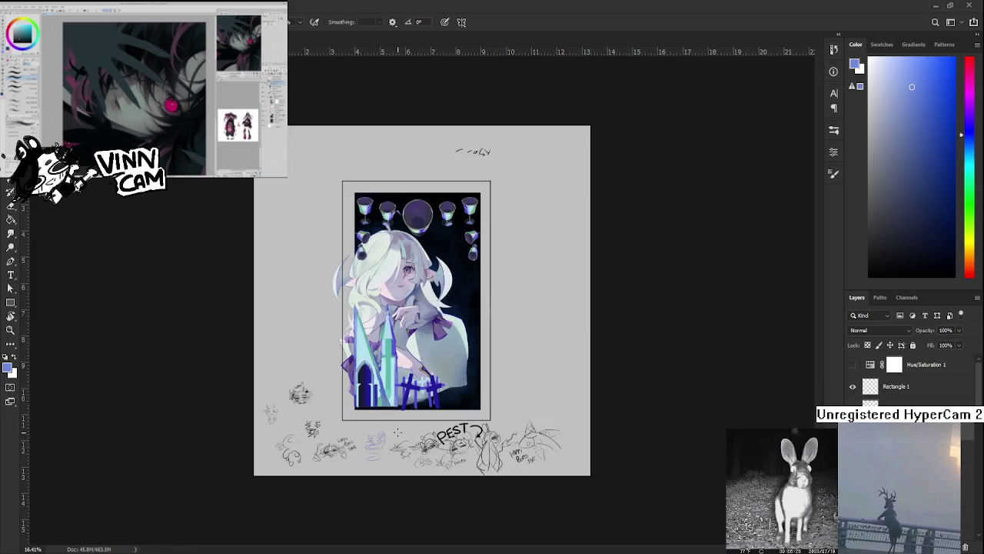
pyautogui.scroll(4, 386, 413)
pyautogui.scroll(2, 377, 400)
pyautogui.scroll(2, 369, 388)
pyautogui.scroll(1, 359, 373)
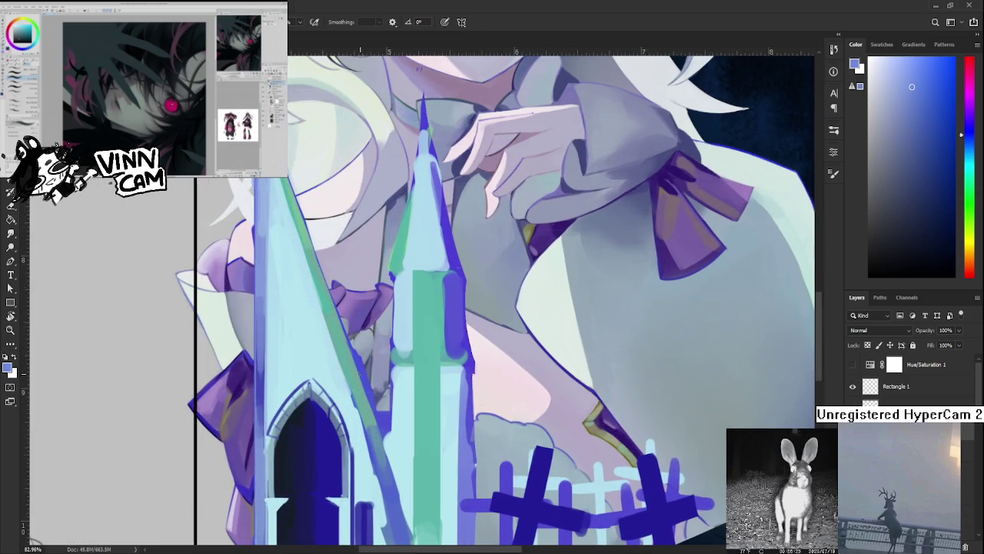
pyautogui.keyDown('alt'); pyautogui.click(311, 381); pyautogui.keyUp('alt')
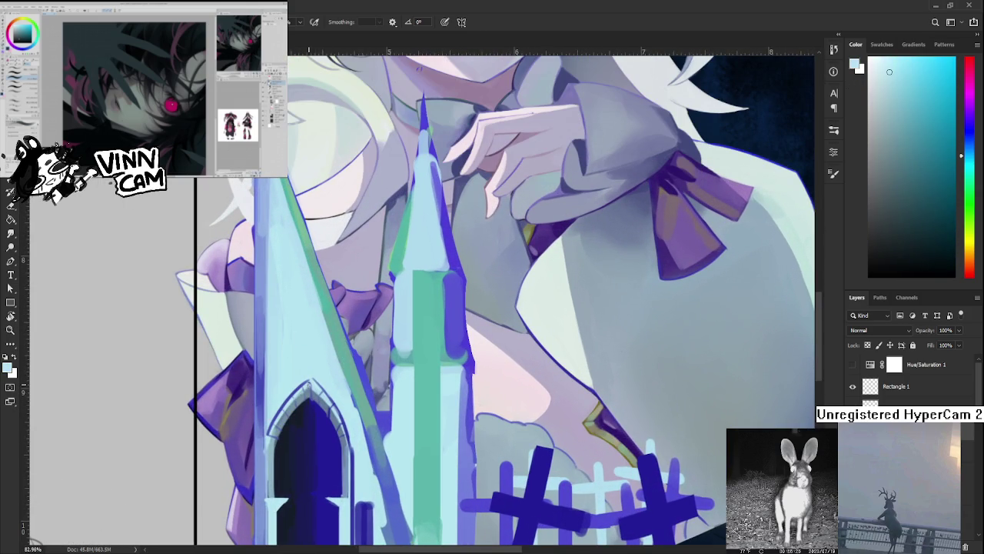
pyautogui.keyDown('alt'); pyautogui.click(311, 382); pyautogui.keyUp('alt')
pyautogui.keyDown('alt'); pyautogui.click(313, 384); pyautogui.keyUp('alt')
pyautogui.keyDown('alt'); pyautogui.click(313, 384); pyautogui.keyUp('alt')
pyautogui.keyDown('alt'); pyautogui.click(312, 384); pyautogui.keyUp('alt')
pyautogui.keyDown('alt'); pyautogui.click(311, 383); pyautogui.keyUp('alt')
pyautogui.keyDown('alt'); pyautogui.click(311, 382); pyautogui.keyUp('alt')
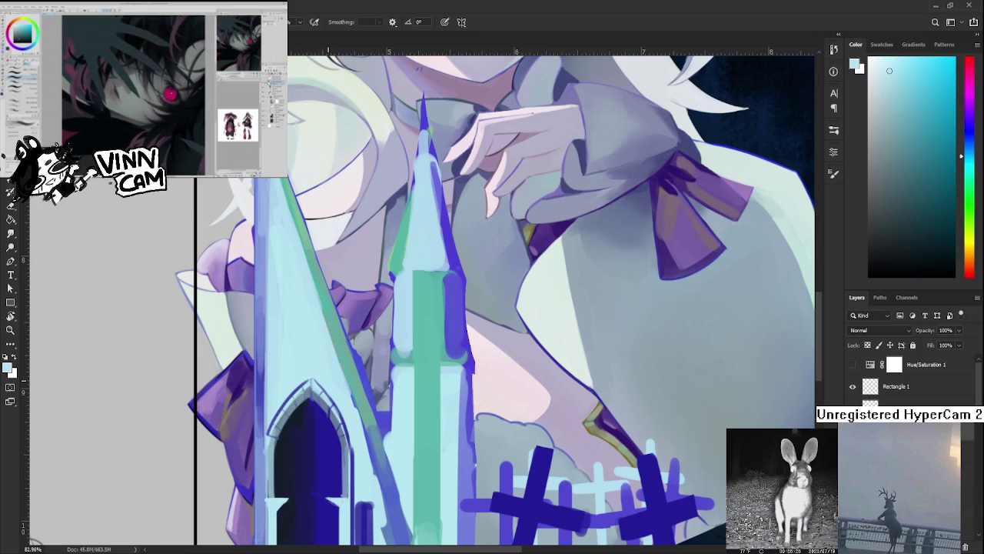
pyautogui.scroll(-3, 311, 382)
pyautogui.scroll(-2, 312, 382)
pyautogui.scroll(-1, 311, 382)
pyautogui.scroll(2, 373, 412)
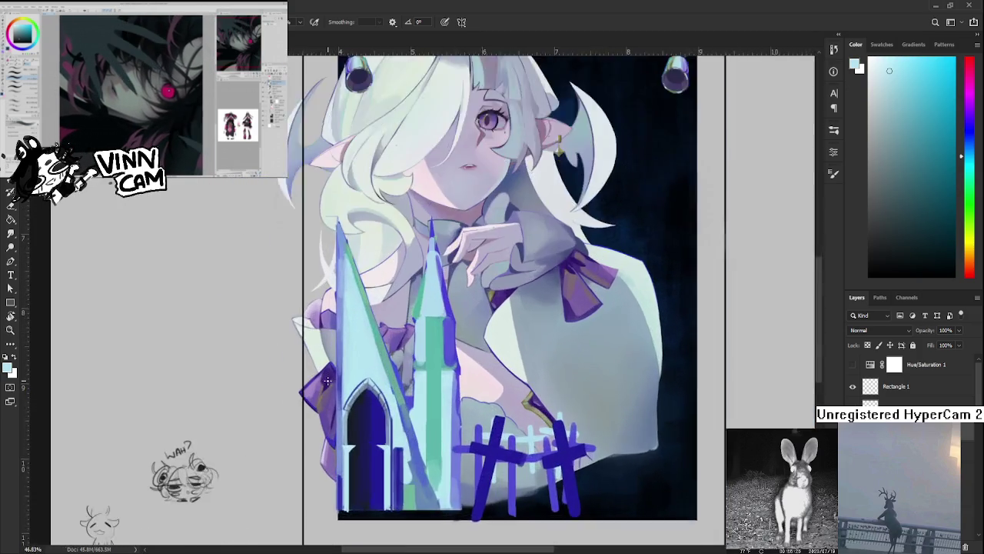
pyautogui.scroll(2, 373, 413)
pyautogui.scroll(1, 373, 413)
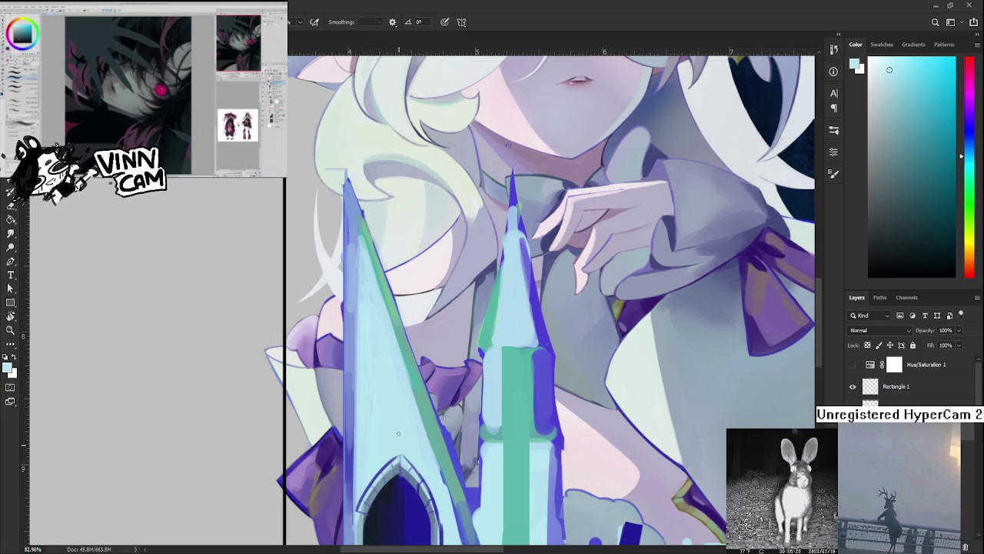
pyautogui.scroll(-1, 399, 444)
pyautogui.scroll(-2, 399, 444)
pyautogui.scroll(-2, 396, 415)
pyautogui.scroll(-1, 391, 377)
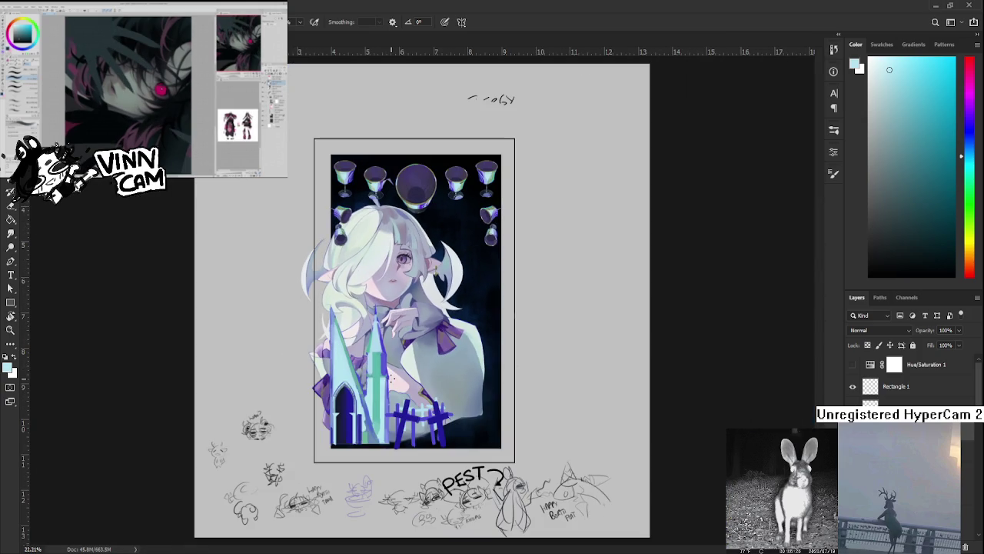
pyautogui.scroll(2, 346, 395)
pyautogui.scroll(2, 377, 423)
pyautogui.scroll(1, 399, 446)
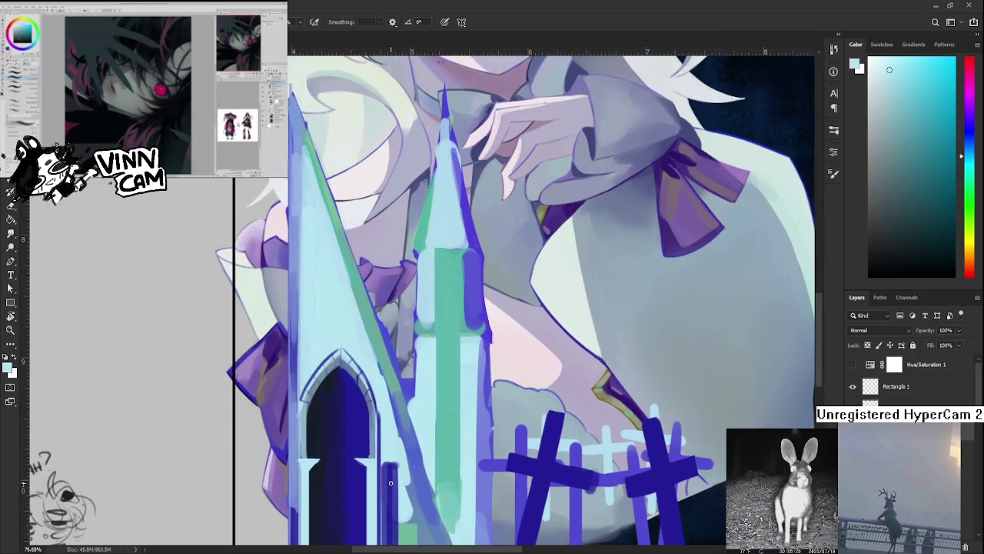
pyautogui.moveTo(399, 446); pyautogui.dragTo(450, 448)
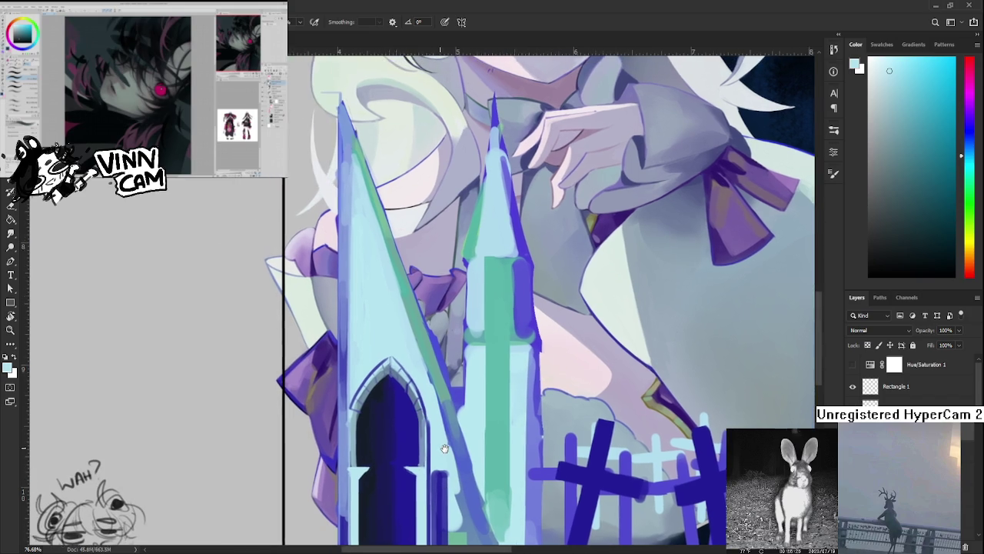
pyautogui.moveTo(406, 363); pyautogui.dragTo(404, 530)
pyautogui.scroll(-3, 420, 385)
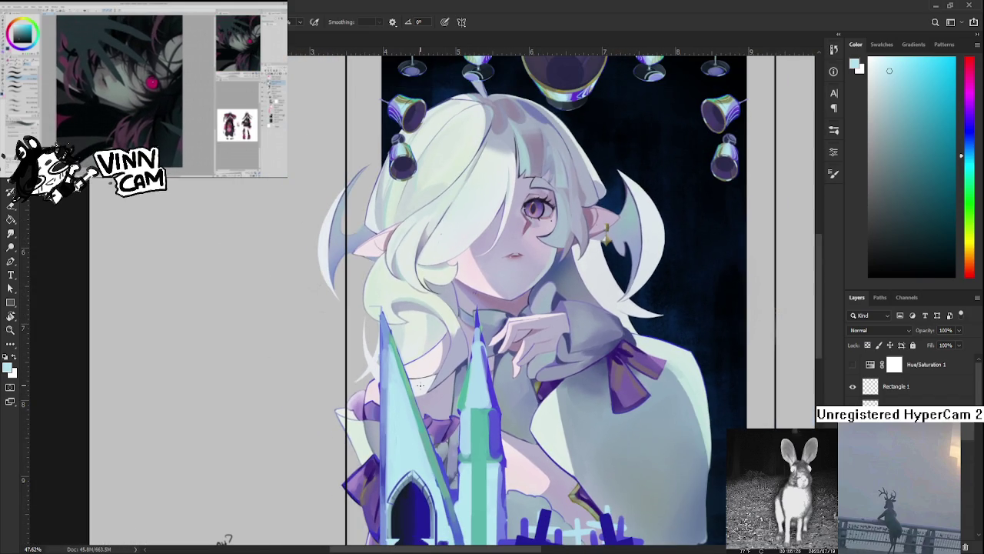
pyautogui.press('r')
pyautogui.moveTo(431, 385); pyautogui.dragTo(389, 355)
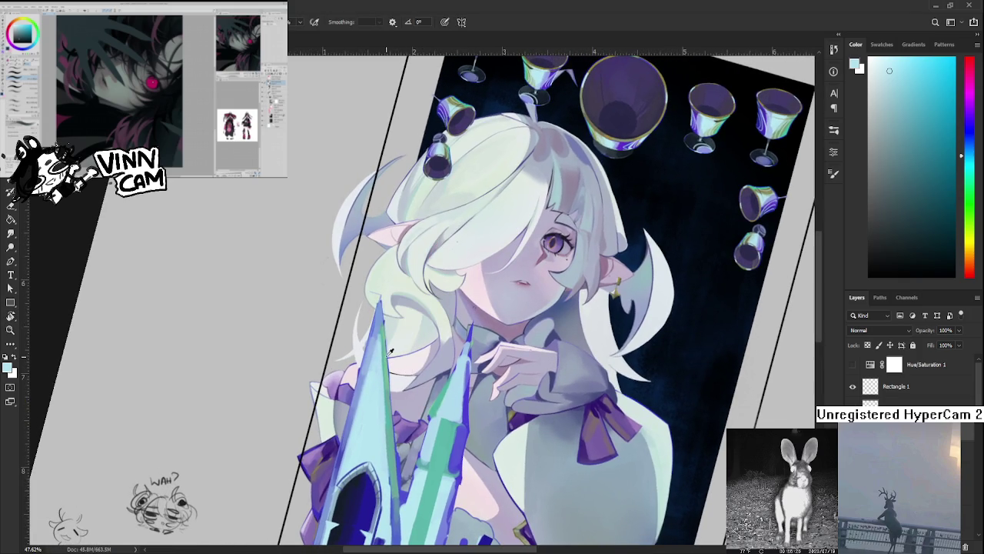
pyautogui.keyDown('alt'); pyautogui.click(388, 355); pyautogui.keyUp('alt')
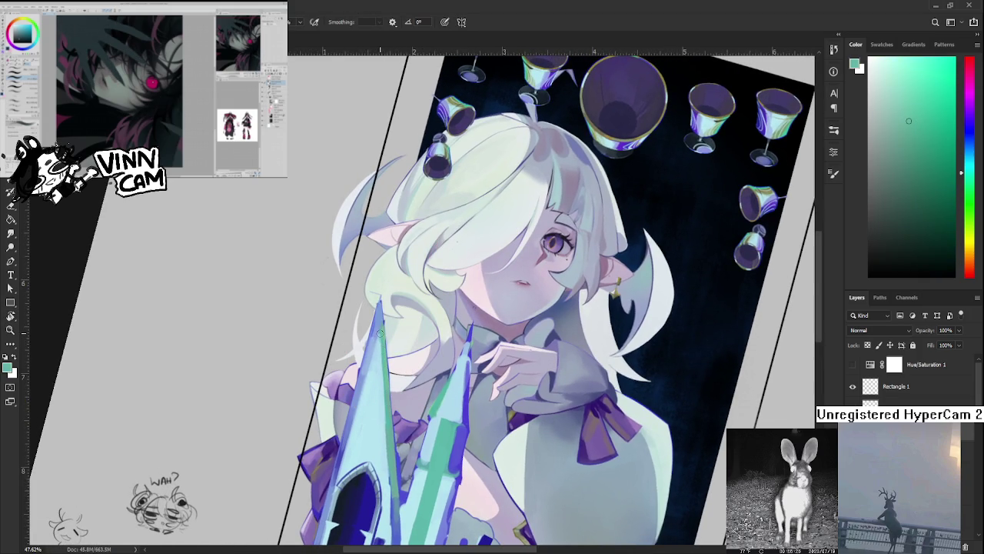
pyautogui.keyDown('alt'); pyautogui.click(384, 415); pyautogui.keyUp('alt')
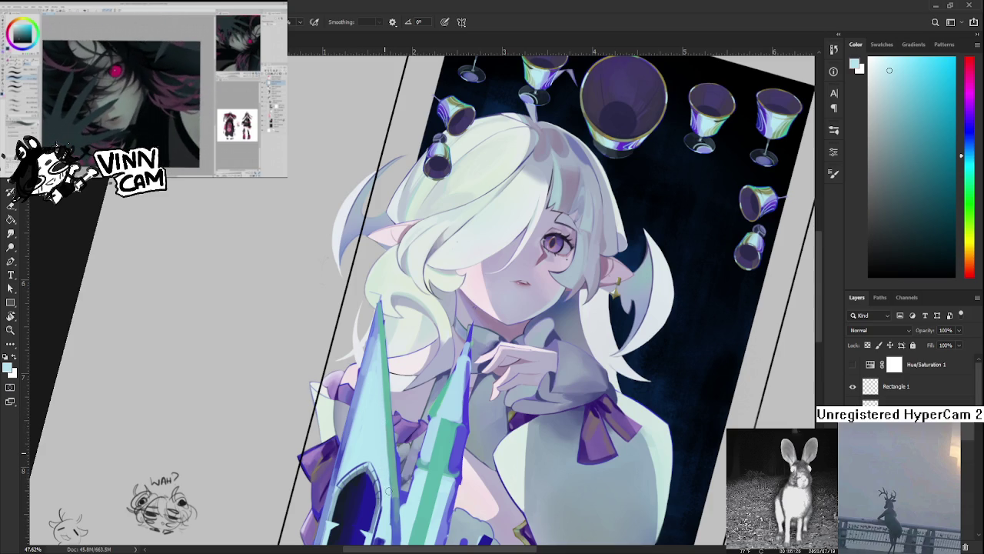
pyautogui.moveTo(386, 479); pyautogui.dragTo(471, 467)
pyautogui.scroll(-5, 454, 475)
pyautogui.scroll(1, 396, 357)
pyautogui.scroll(1, 416, 377)
pyautogui.scroll(1, 430, 396)
pyautogui.scroll(1, 446, 414)
pyautogui.moveTo(450, 417)
pyautogui.mouseDown()
pyautogui.moveTo(442, 435)
pyautogui.moveTo(525, 411)
pyautogui.mouseUp()
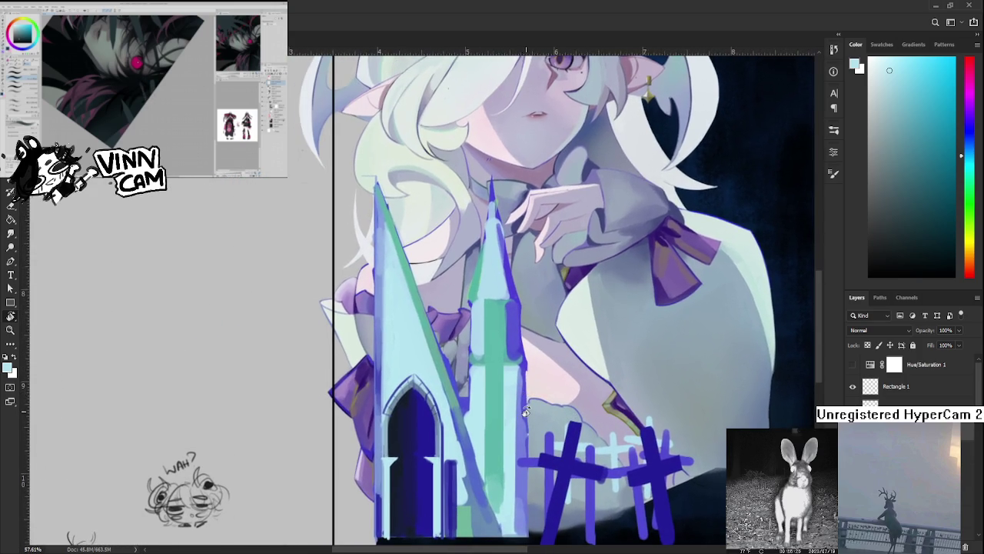
pyautogui.scroll(-2, 525, 412)
pyautogui.scroll(-1, 525, 411)
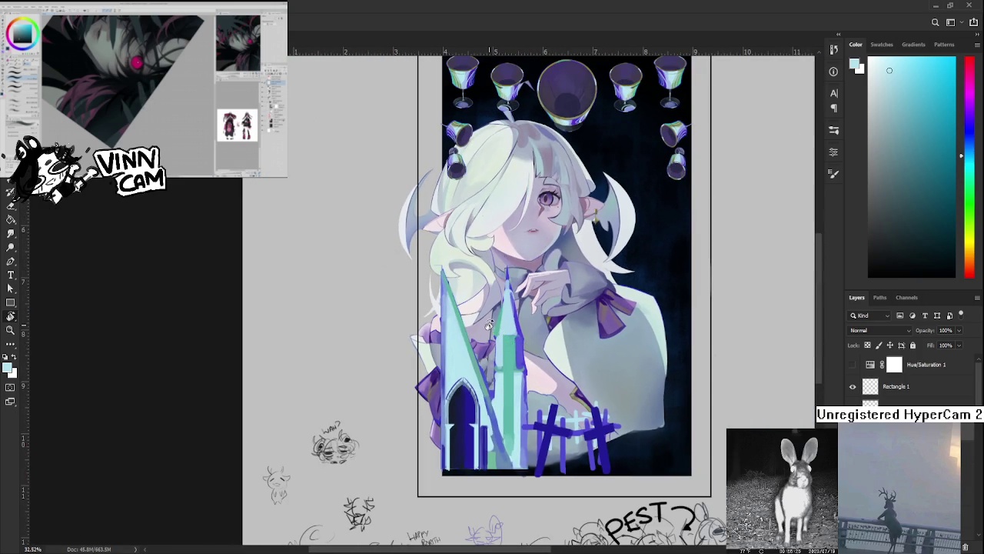
pyautogui.scroll(2, 488, 325)
pyautogui.scroll(1, 489, 325)
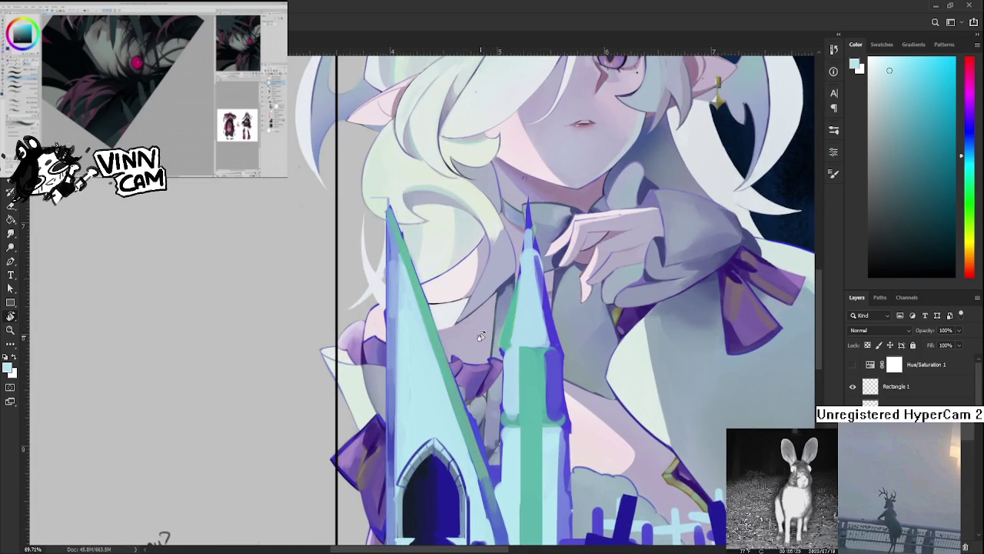
pyautogui.scroll(1, 475, 343)
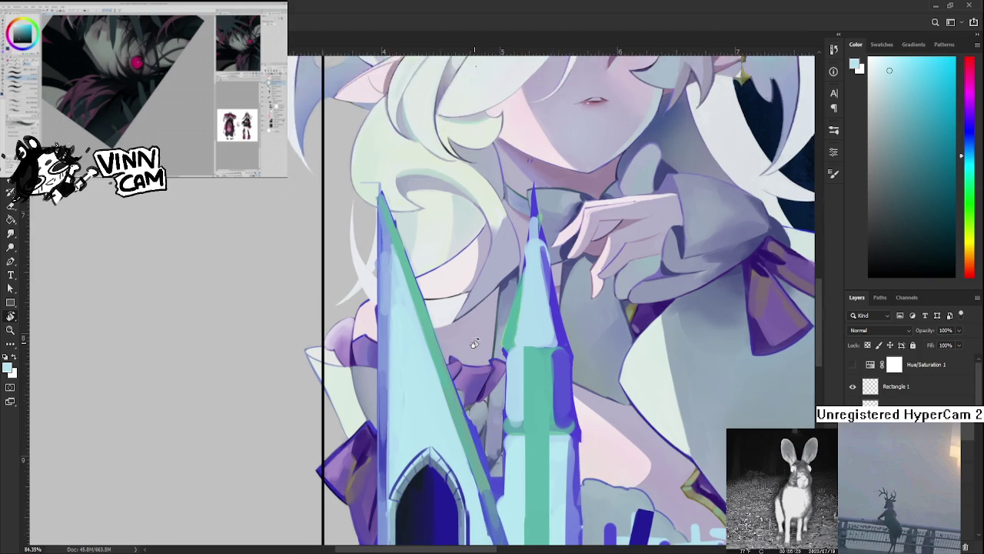
pyautogui.scroll(-1, 475, 343)
pyautogui.scroll(-1, 470, 386)
pyautogui.scroll(-1, 470, 386)
pyautogui.scroll(-1, 486, 390)
pyautogui.scroll(-1, 486, 390)
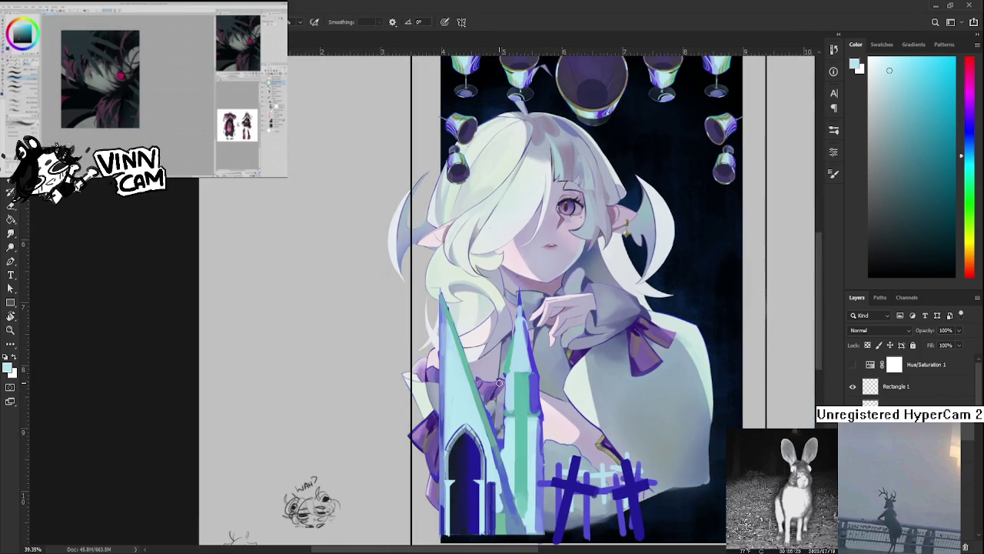
pyautogui.keyDown('alt'); pyautogui.click(529, 386); pyautogui.keyUp('alt')
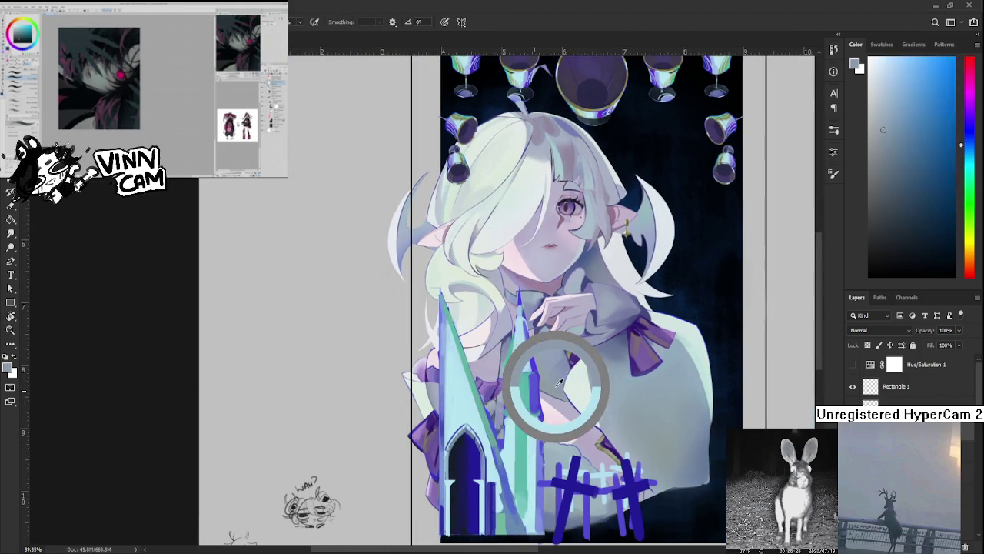
pyautogui.moveTo(529, 386); pyautogui.dragTo(480, 437)
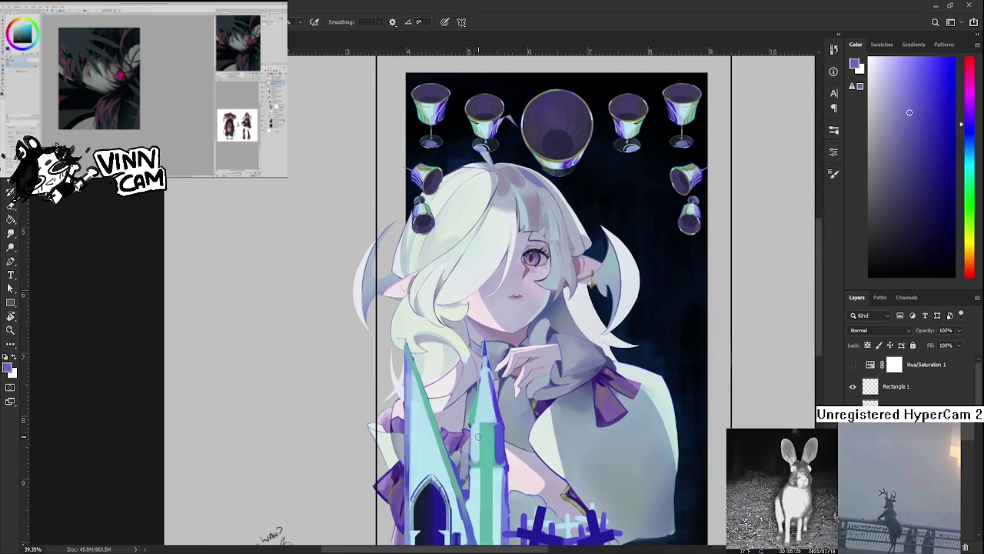
pyautogui.scroll(1, 480, 437)
pyautogui.scroll(1, 396, 380)
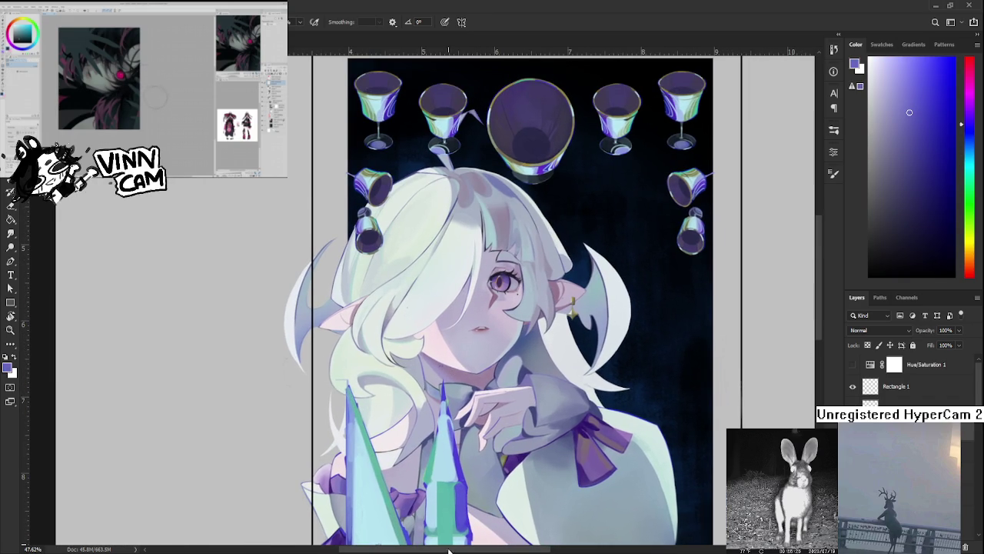
pyautogui.moveTo(423, 376); pyautogui.dragTo(396, 315)
pyautogui.scroll(-3, 452, 400)
pyautogui.scroll(1, 452, 400)
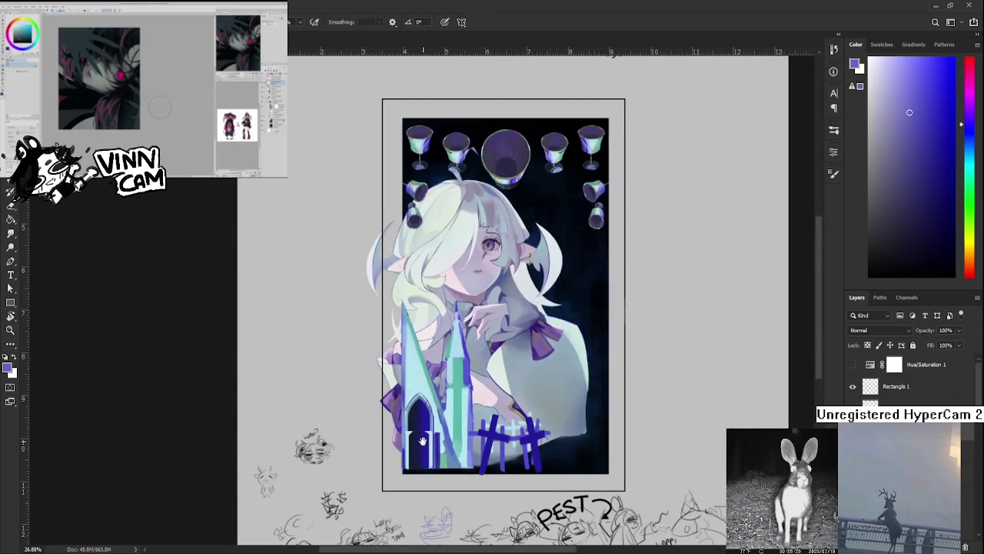
pyautogui.scroll(1, 438, 411)
pyautogui.scroll(1, 423, 426)
pyautogui.scroll(1, 407, 438)
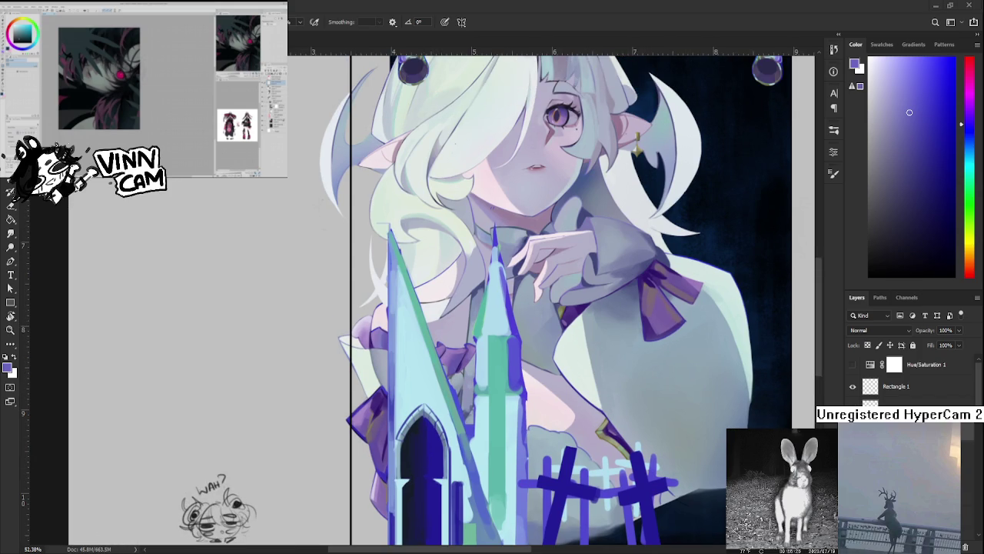
pyautogui.scroll(1, 459, 352)
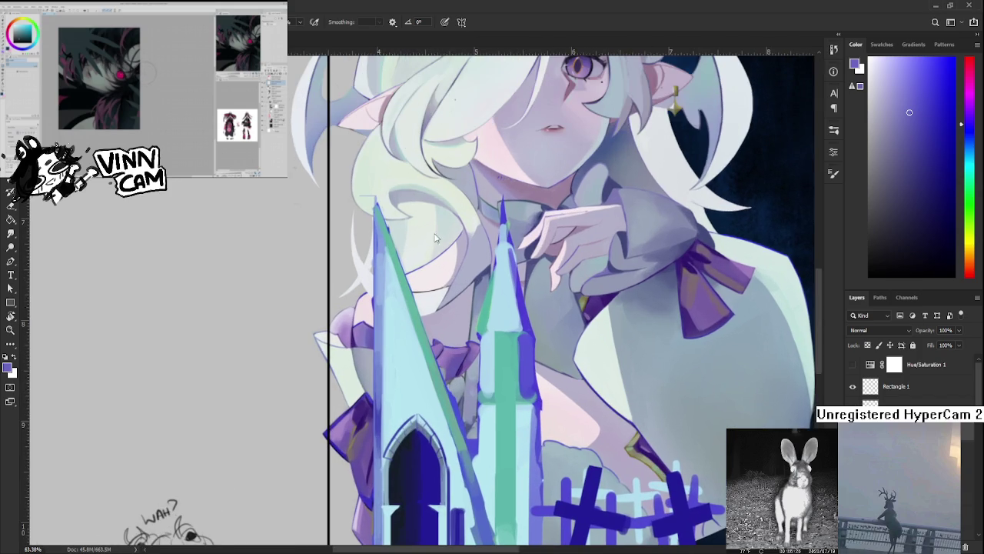
pyautogui.scroll(1, 413, 224)
pyautogui.scroll(-1, 413, 223)
pyautogui.scroll(-1, 408, 238)
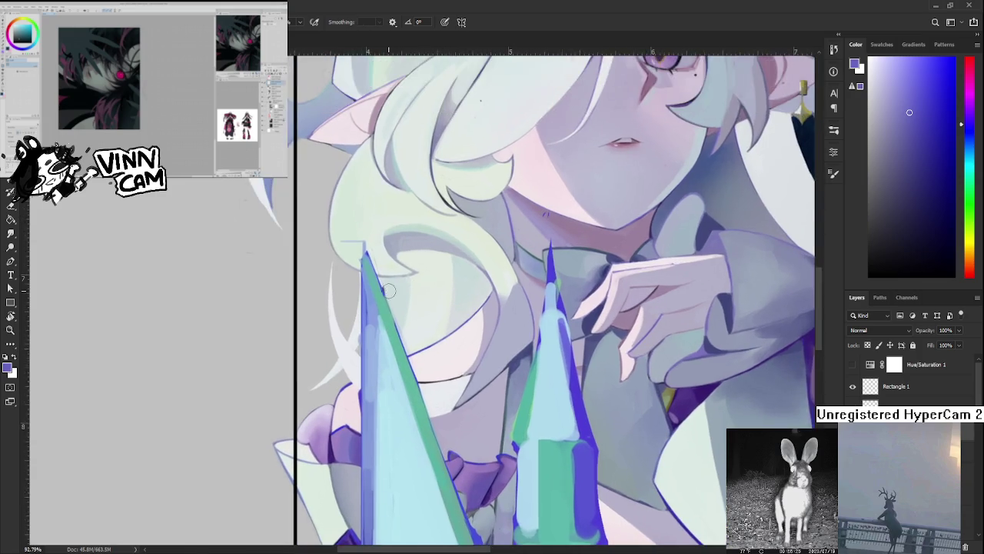
pyautogui.scroll(-2, 400, 262)
pyautogui.scroll(-1, 388, 293)
pyautogui.scroll(1, 419, 474)
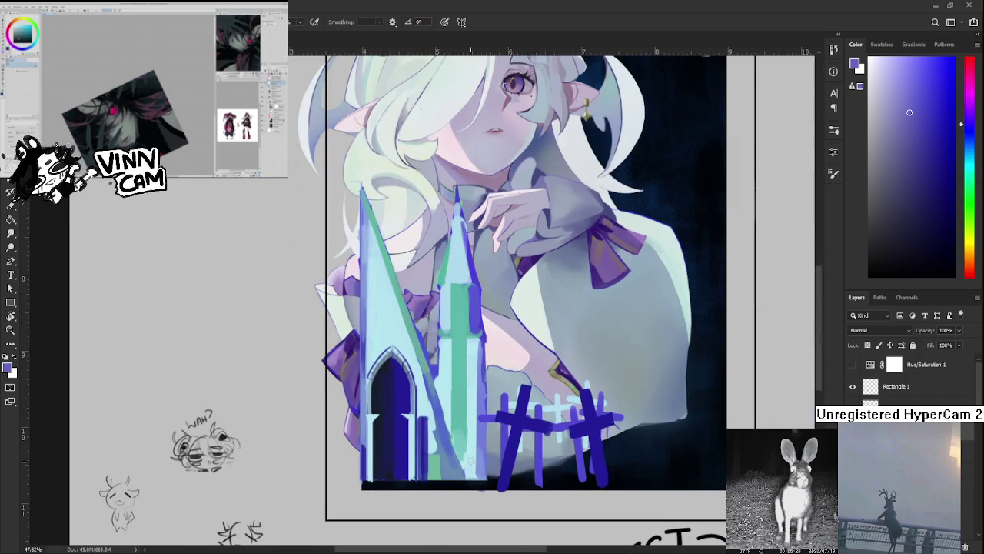
# Sample the castle base's near-black and repaint the base's bottom corner
pyautogui.scroll(1, 393, 414)
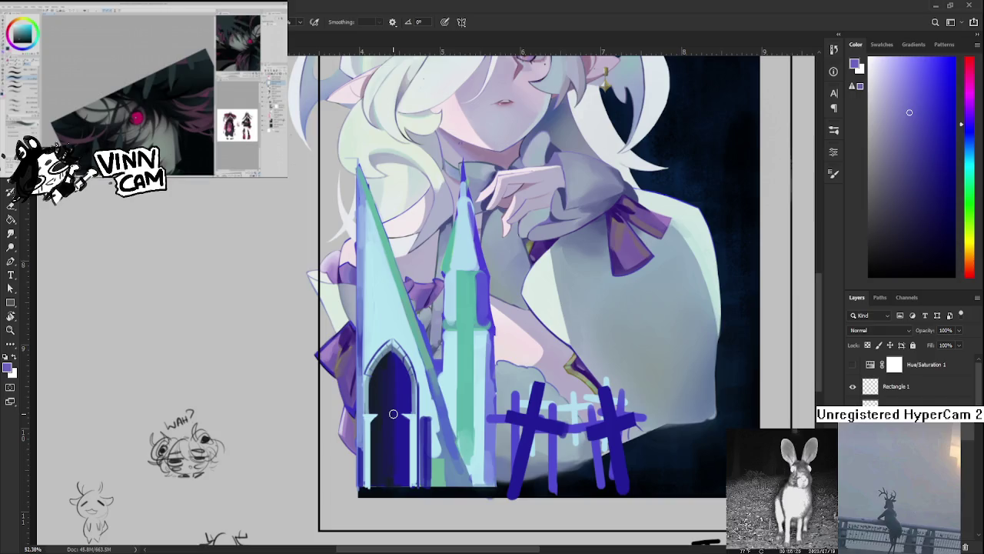
pyautogui.keyDown('alt'); pyautogui.click(376, 486); pyautogui.keyUp('alt')
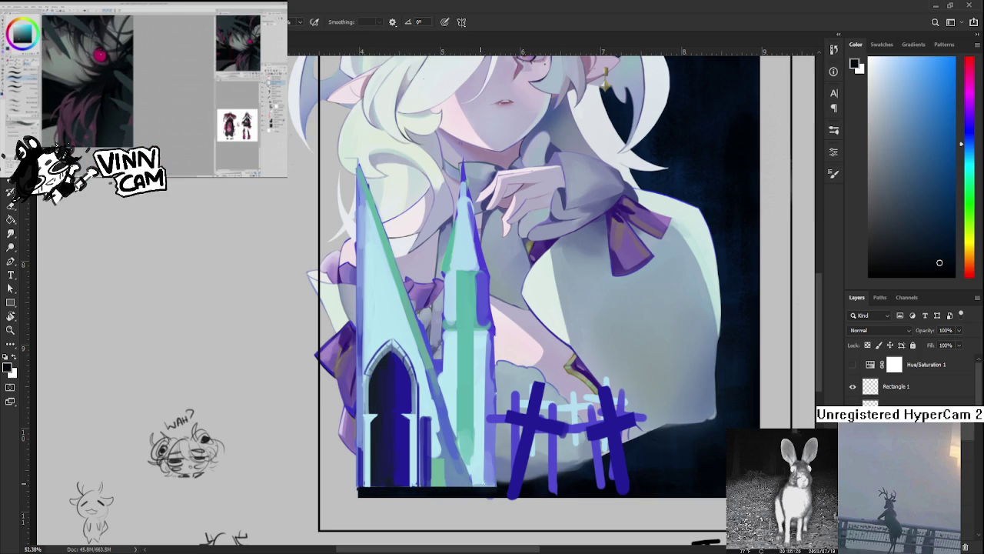
pyautogui.moveTo(496, 480); pyautogui.dragTo(499, 491)
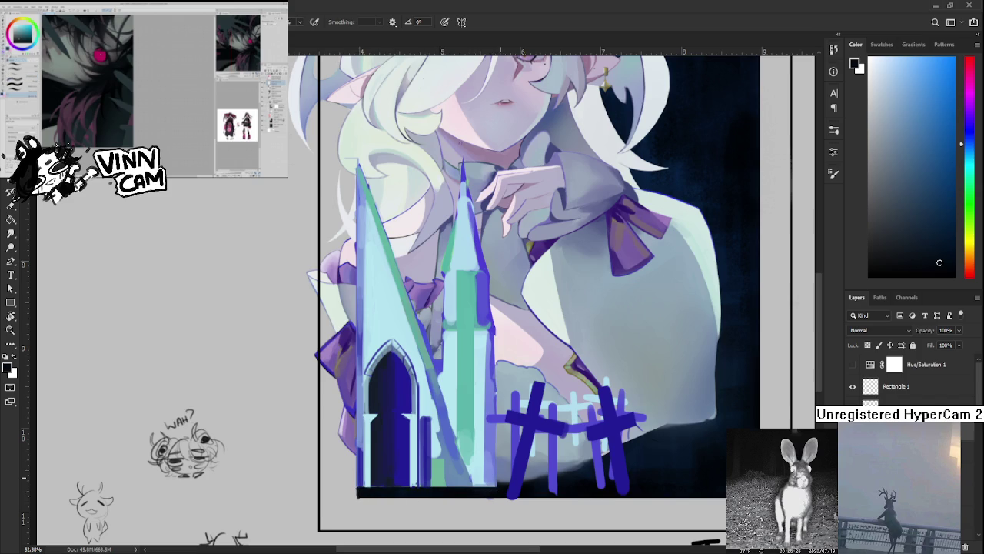
# Switch to the Eraser and zoom in and out around the doorway
pyautogui.press('e')
pyautogui.scroll(-2, 508, 465)
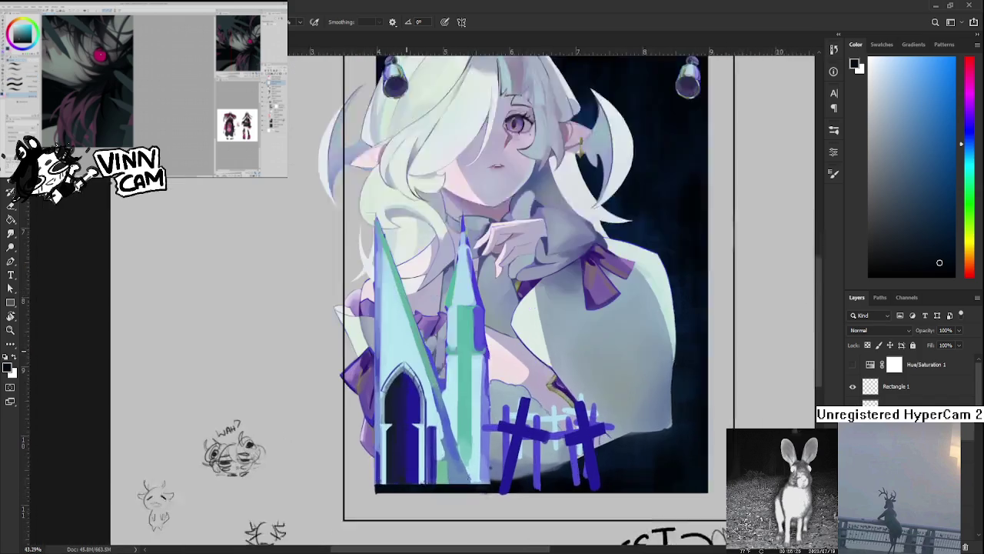
pyautogui.scroll(3, 508, 492)
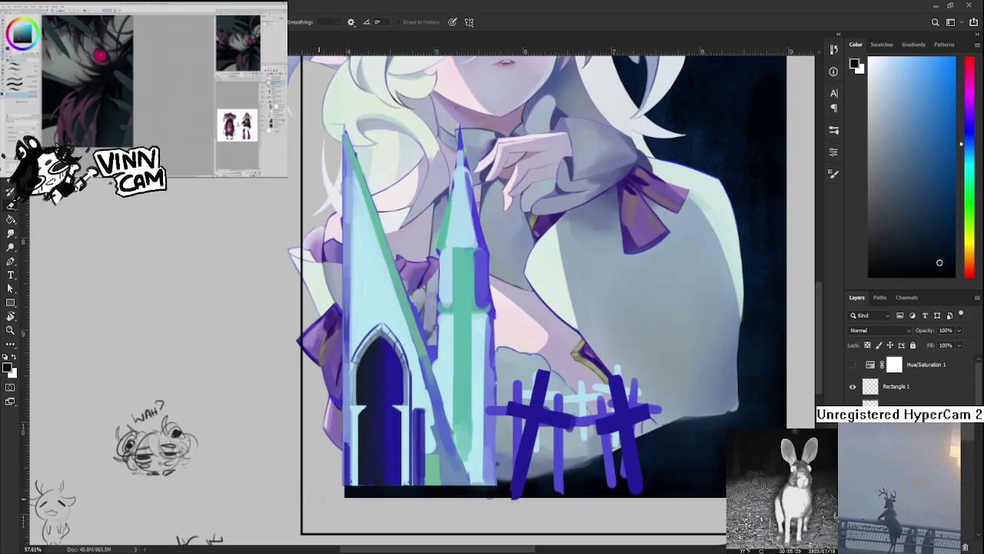
pyautogui.scroll(-1, 682, 466)
pyautogui.scroll(-2, 654, 453)
pyautogui.scroll(-2, 615, 431)
pyautogui.scroll(4, 566, 397)
pyautogui.scroll(2, 567, 397)
pyautogui.scroll(1, 523, 399)
pyautogui.scroll(2, 461, 403)
pyautogui.moveTo(460, 408); pyautogui.dragTo(383, 347)
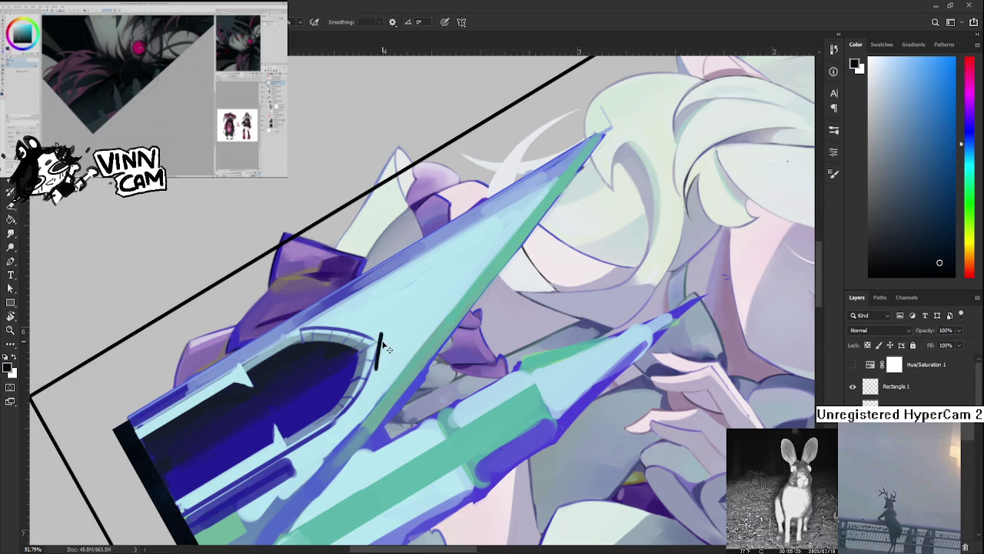
pyautogui.keyDown('alt'); pyautogui.click(380, 347); pyautogui.keyUp('alt')
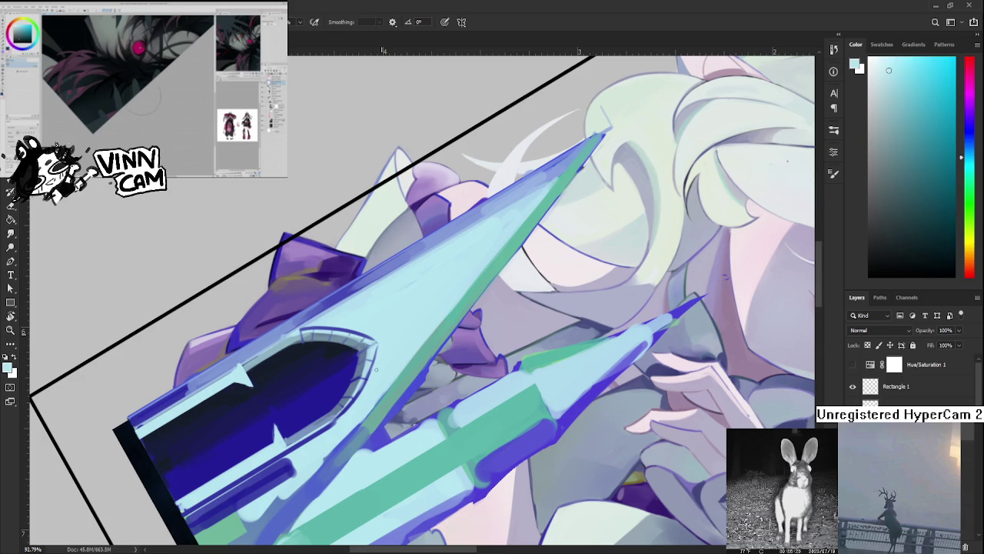
pyautogui.keyDown('alt'); pyautogui.click(374, 342); pyautogui.keyUp('alt')
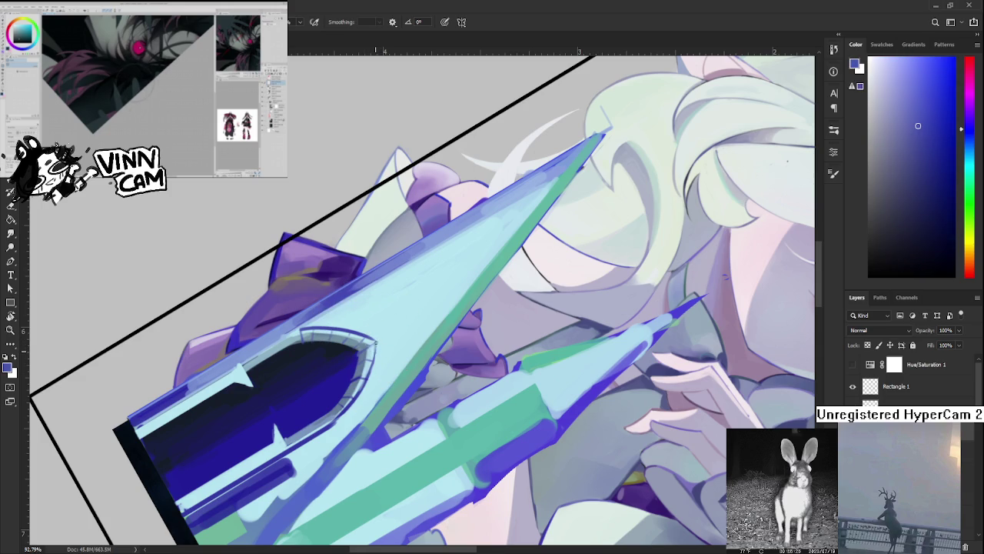
pyautogui.keyDown('alt'); pyautogui.click(379, 345); pyautogui.keyUp('alt')
pyautogui.keyDown('alt'); pyautogui.click(374, 342); pyautogui.keyUp('alt')
pyautogui.keyDown('alt'); pyautogui.click(378, 337); pyautogui.keyUp('alt')
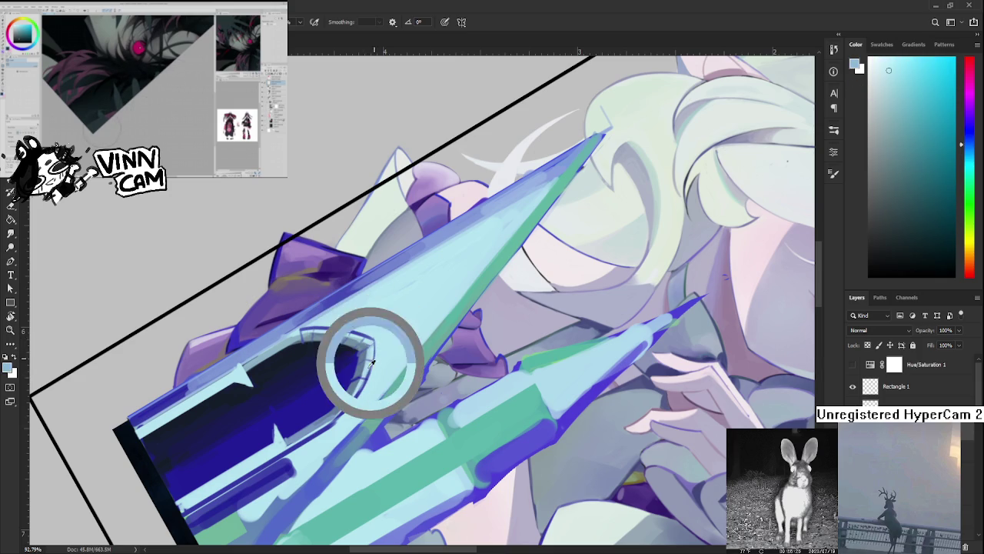
pyautogui.keyDown('alt'); pyautogui.click(376, 351); pyautogui.keyUp('alt')
pyautogui.keyDown('alt'); pyautogui.click(376, 363); pyautogui.keyUp('alt')
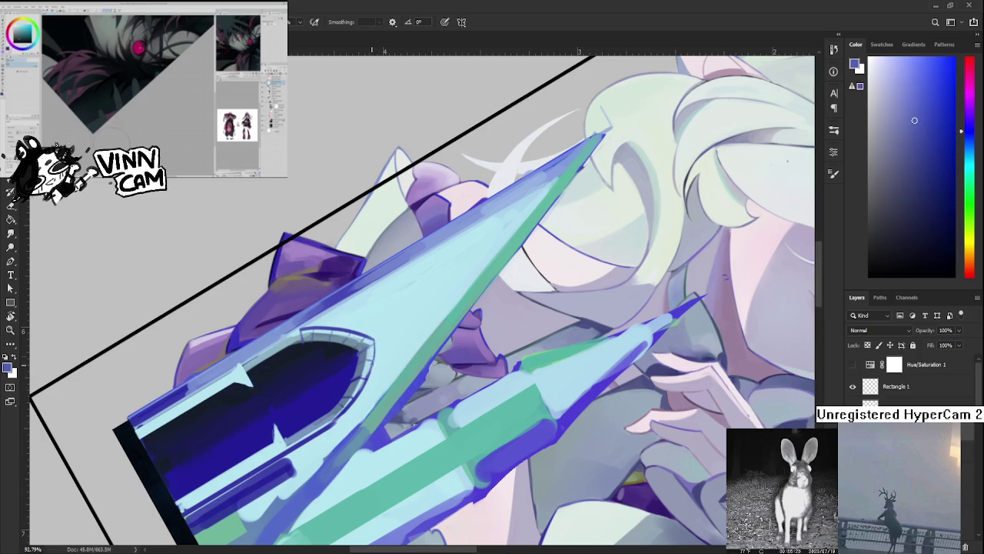
pyautogui.press('r')
pyautogui.moveTo(371, 382)
pyautogui.mouseDown()
pyautogui.moveTo(445, 397)
pyautogui.moveTo(387, 336)
pyautogui.mouseUp()
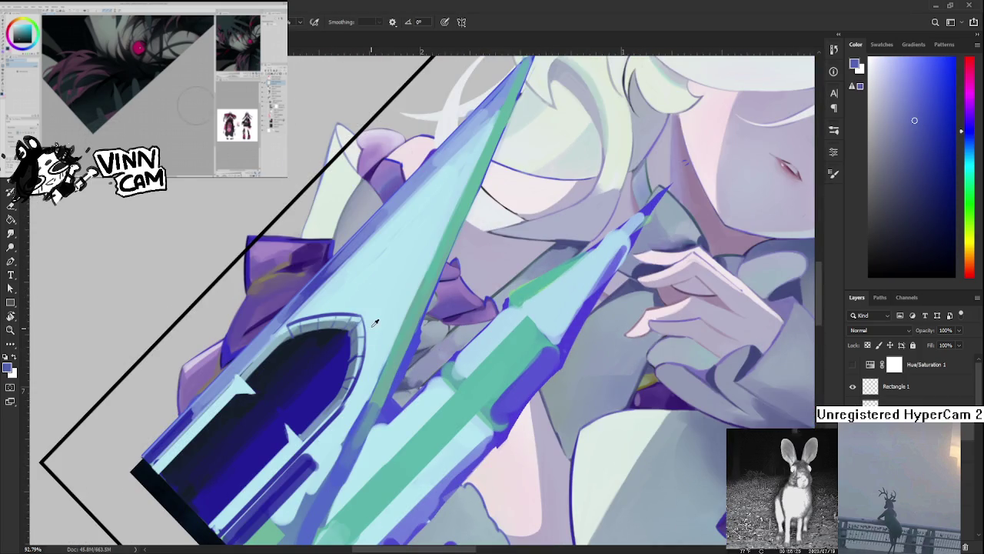
pyautogui.keyDown('alt'); pyautogui.click(368, 341); pyautogui.keyUp('alt')
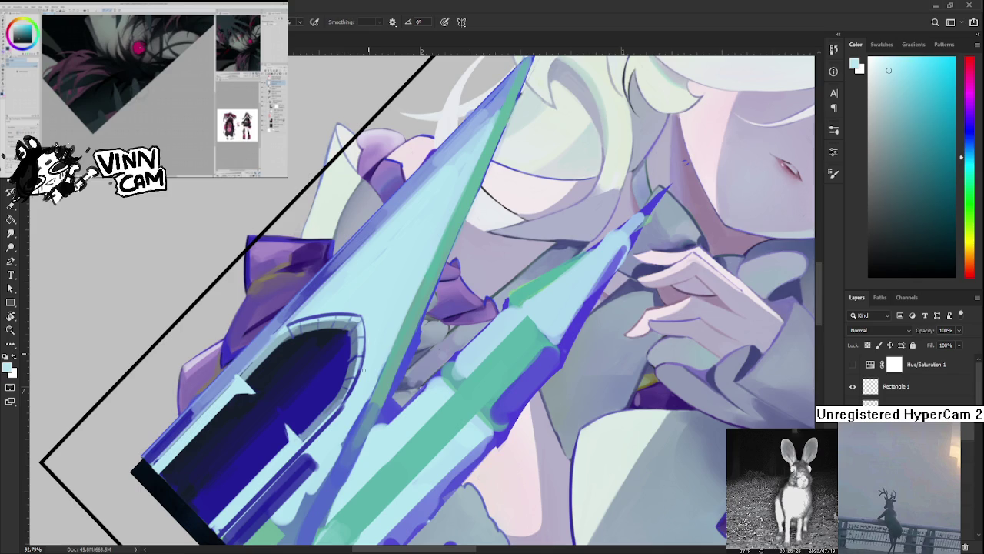
pyautogui.keyDown('alt'); pyautogui.click(367, 372); pyautogui.keyUp('alt')
pyautogui.keyDown('alt'); pyautogui.click(369, 371); pyautogui.keyUp('alt')
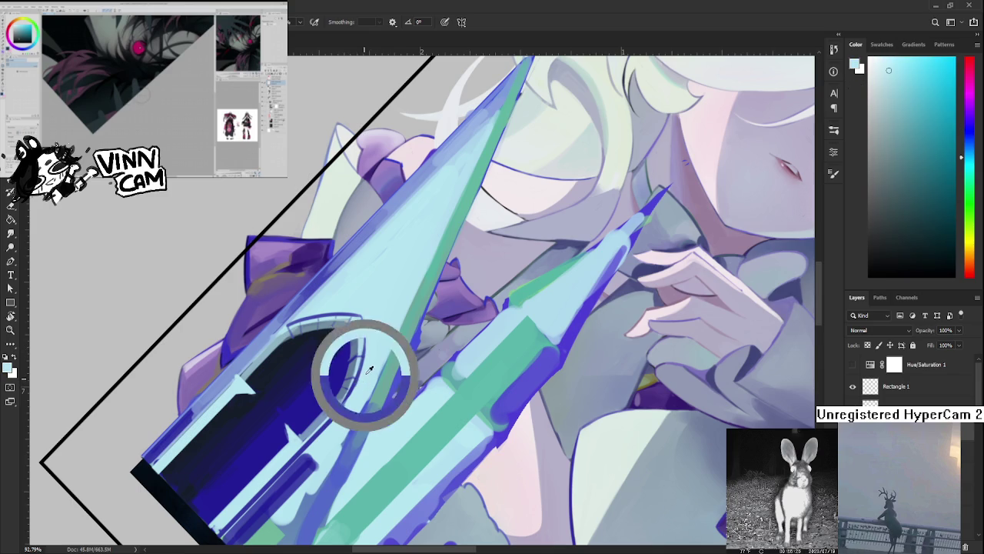
pyautogui.keyDown('alt'); pyautogui.click(350, 368); pyautogui.keyUp('alt')
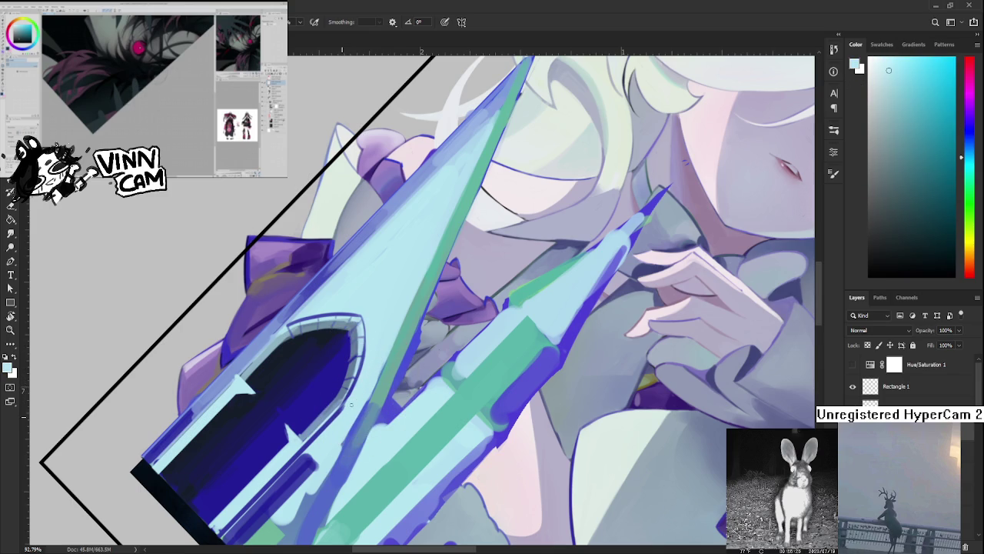
# Straighten the view over the doorway and sample blue-purple, dark blue and light cyan for the stone trim
pyautogui.moveTo(336, 423); pyautogui.dragTo(431, 430)
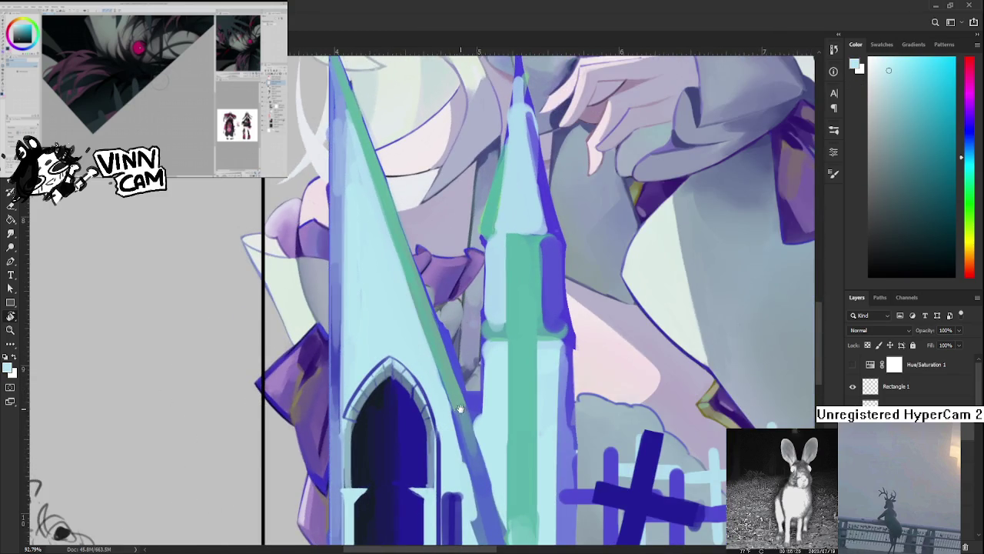
pyautogui.moveTo(433, 392); pyautogui.dragTo(396, 389)
pyautogui.keyDown('alt'); pyautogui.click(388, 392); pyautogui.keyUp('alt')
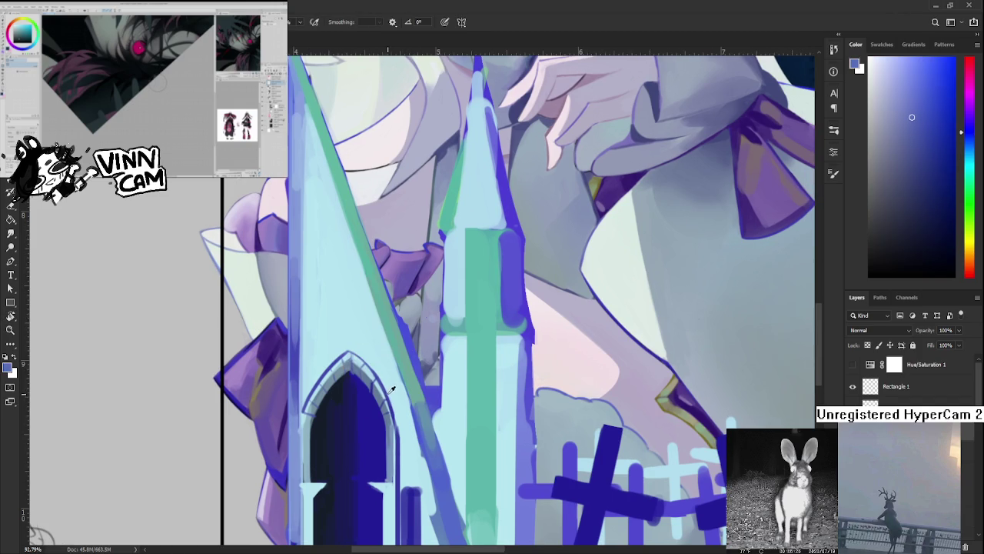
pyautogui.moveTo(368, 394)
pyautogui.mouseDown()
pyautogui.moveTo(390, 390)
pyautogui.moveTo(376, 376)
pyautogui.mouseUp()
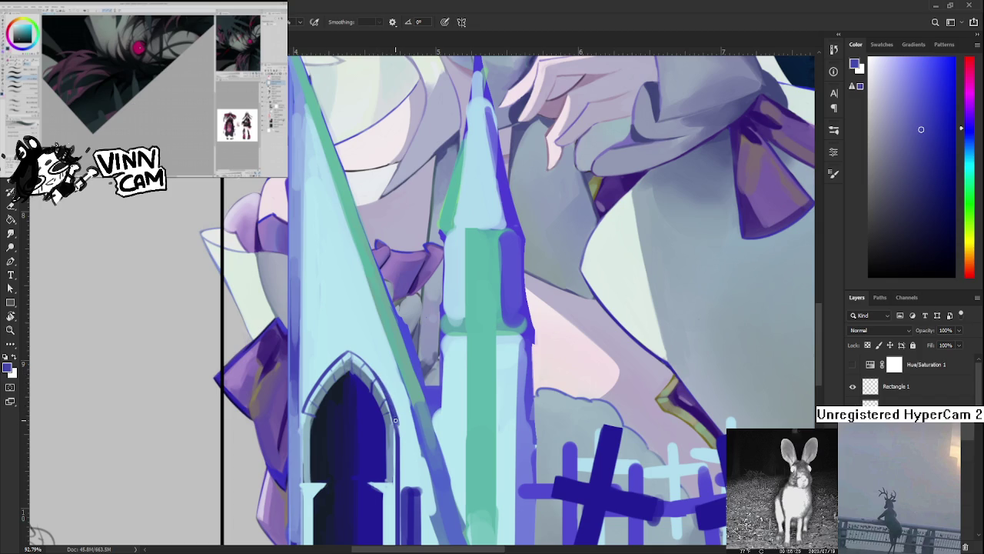
pyautogui.keyDown('alt'); pyautogui.click(400, 416); pyautogui.keyUp('alt')
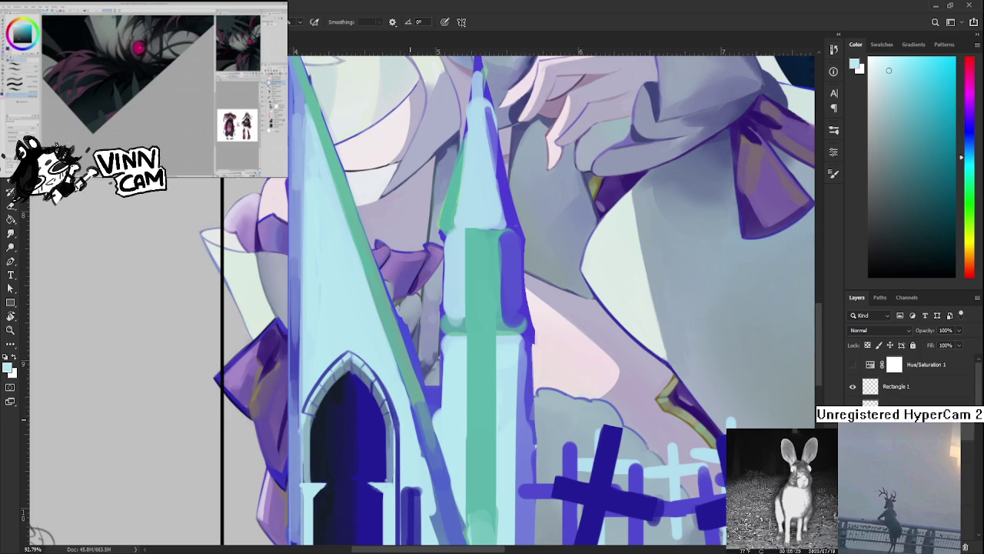
pyautogui.hotkey('ctrl', '0')
pyautogui.scroll(5, 377, 375)
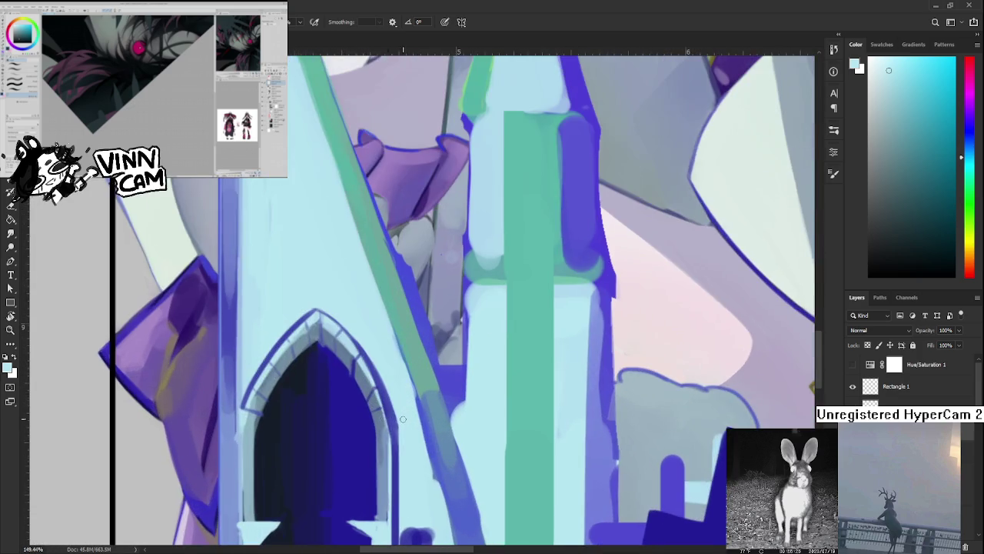
pyautogui.moveTo(376, 375); pyautogui.dragTo(351, 327)
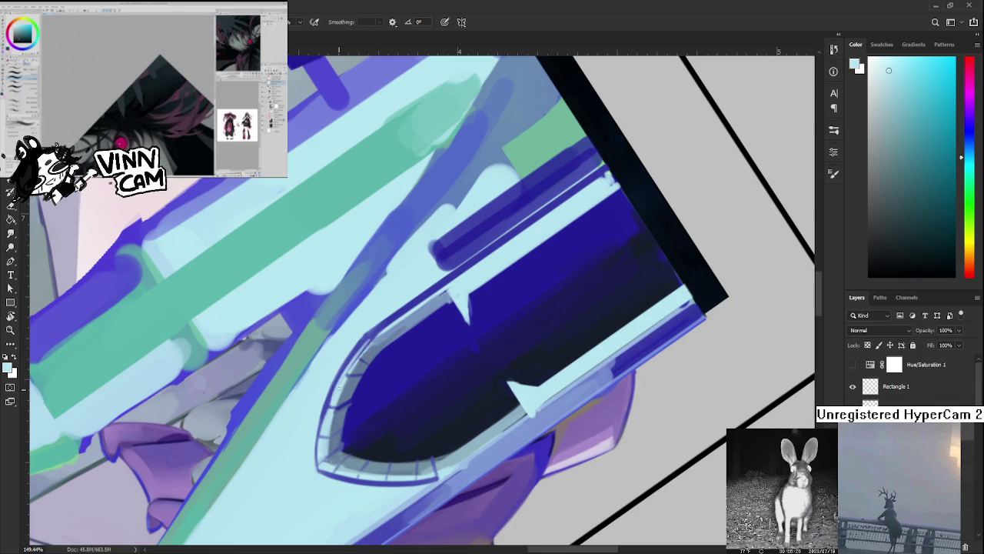
# Lighten the doorway's left rim and paint a dark blue line along it
pyautogui.keyDown('alt'); pyautogui.click(331, 391); pyautogui.keyUp('alt')
pyautogui.moveTo(330, 391); pyautogui.dragTo(326, 415)
pyautogui.keyDown('alt'); pyautogui.click(341, 382); pyautogui.keyUp('alt')
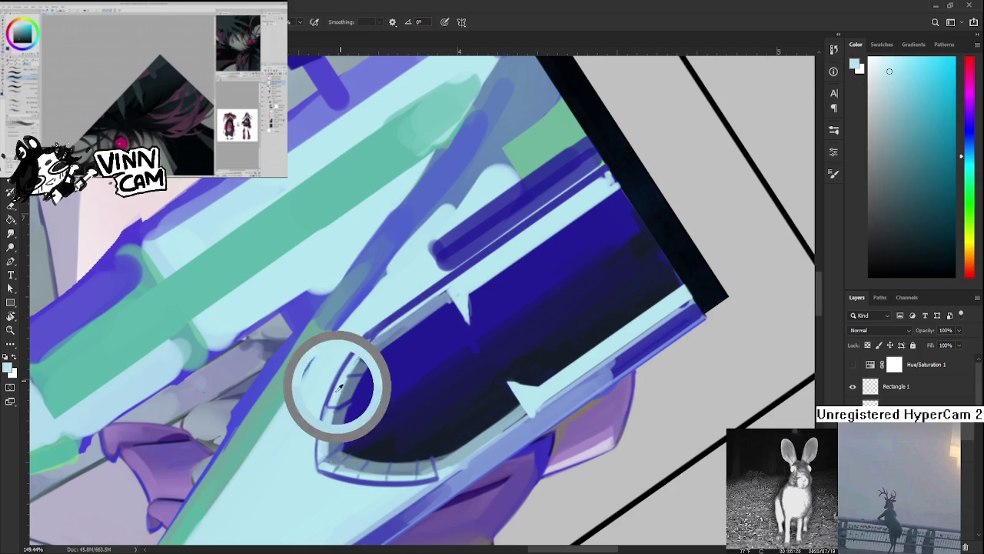
pyautogui.keyDown('alt'); pyautogui.click(326, 406); pyautogui.keyUp('alt')
pyautogui.moveTo(365, 342); pyautogui.dragTo(327, 415)
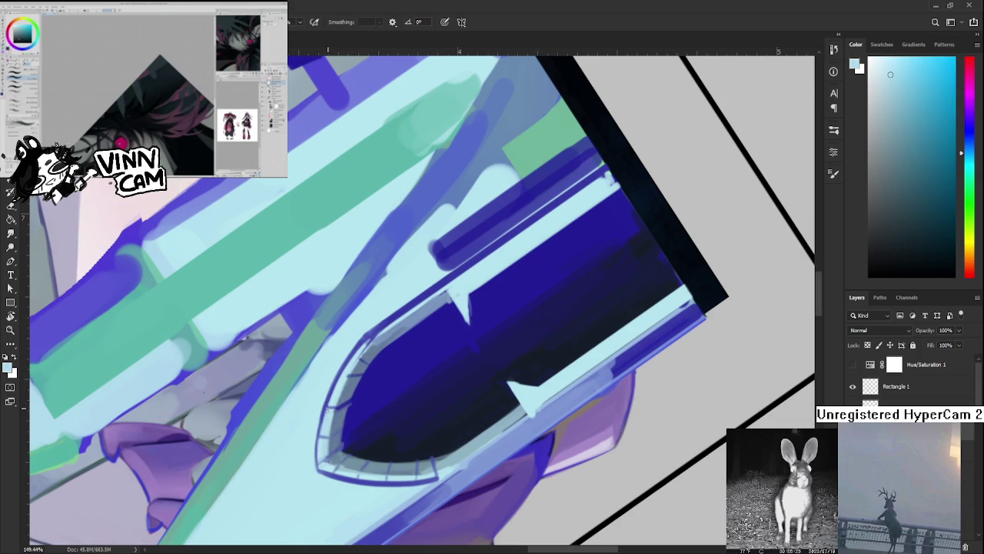
# Sample alternating blue and light cyan tones along the arch rim
pyautogui.keyDown('alt'); pyautogui.click(334, 401); pyautogui.keyUp('alt')
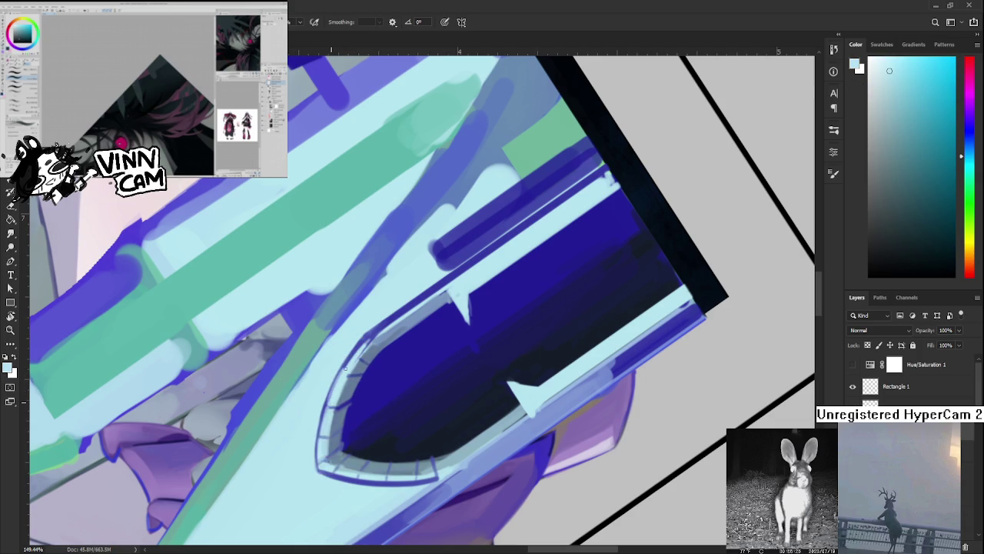
pyautogui.keyDown('alt'); pyautogui.click(347, 367); pyautogui.keyUp('alt')
pyautogui.keyDown('alt'); pyautogui.click(354, 361); pyautogui.keyUp('alt')
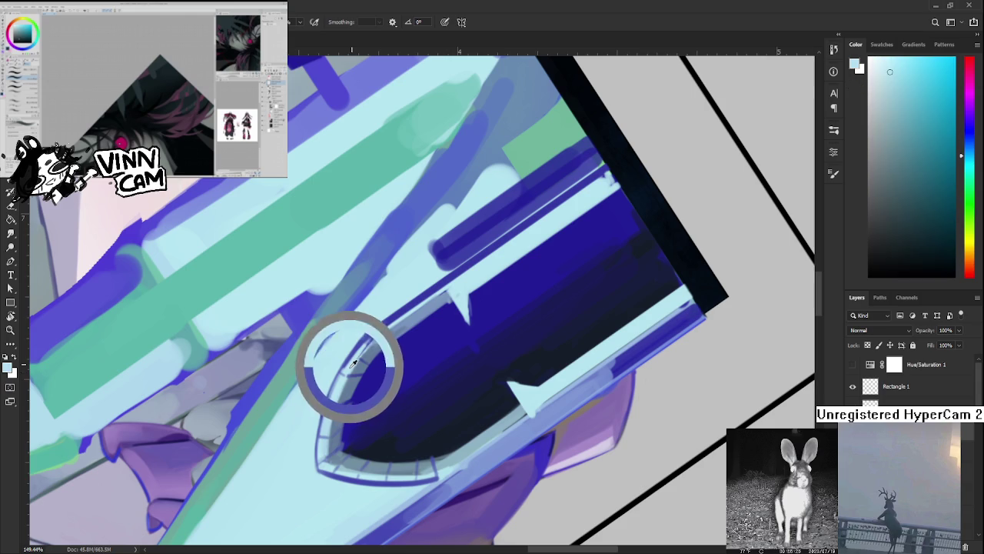
pyautogui.keyDown('alt'); pyautogui.click(363, 341); pyautogui.keyUp('alt')
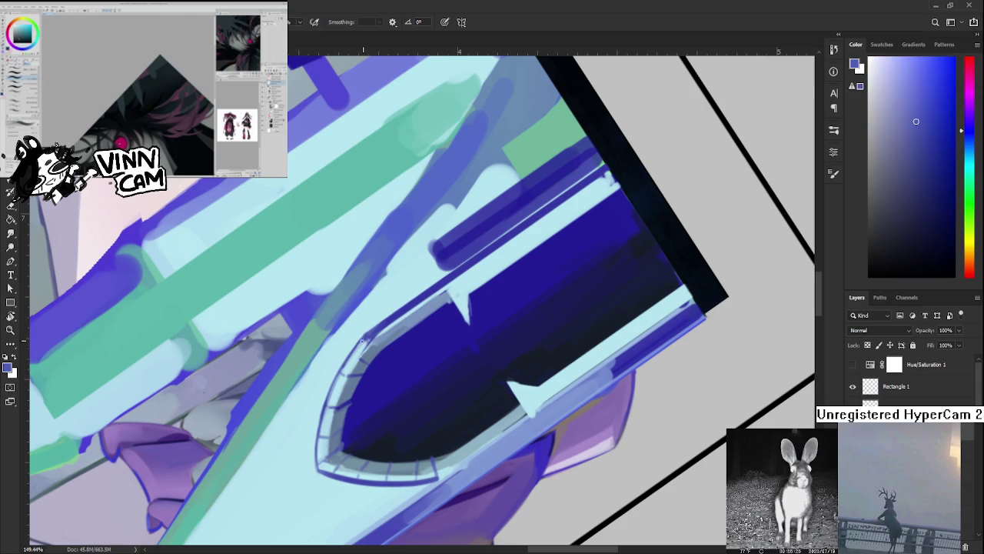
pyautogui.keyDown('alt'); pyautogui.click(359, 343); pyautogui.keyUp('alt')
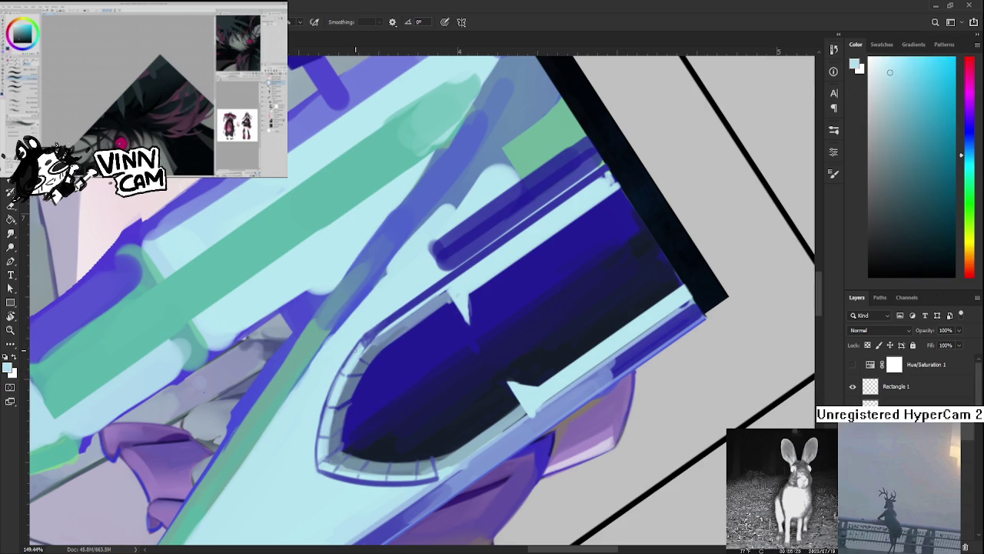
pyautogui.keyDown('alt'); pyautogui.click(354, 354); pyautogui.keyUp('alt')
# Rotate the canvas, sample muted blue-grey trim and light cyan, then rotate the tower upright
pyautogui.press('r')
pyautogui.moveTo(439, 340)
pyautogui.mouseDown()
pyautogui.moveTo(377, 370)
pyautogui.moveTo(398, 346)
pyautogui.moveTo(420, 452)
pyautogui.moveTo(378, 372)
pyautogui.mouseUp()
pyautogui.keyDown('alt'); pyautogui.click(391, 372); pyautogui.keyUp('alt')
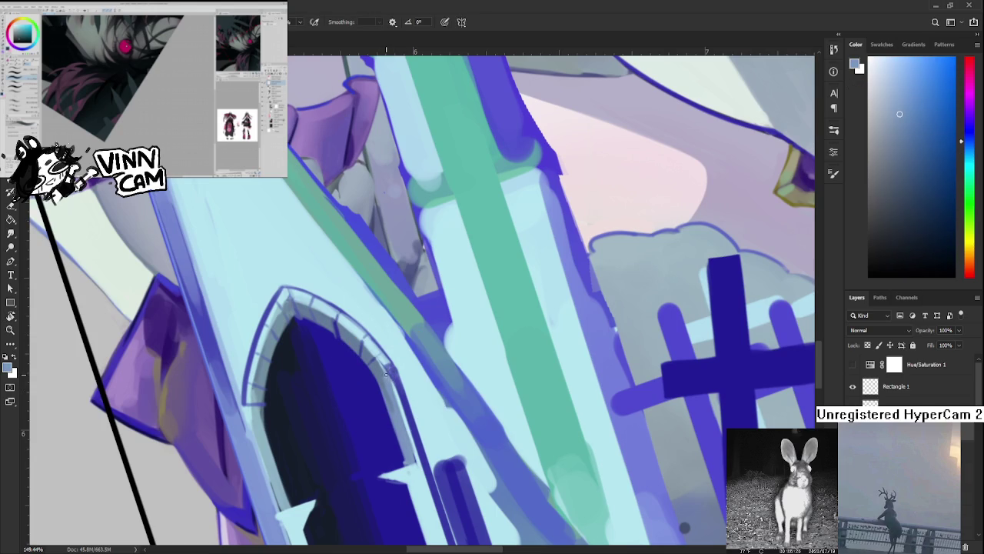
pyautogui.keyDown('alt'); pyautogui.click(391, 370); pyautogui.keyUp('alt')
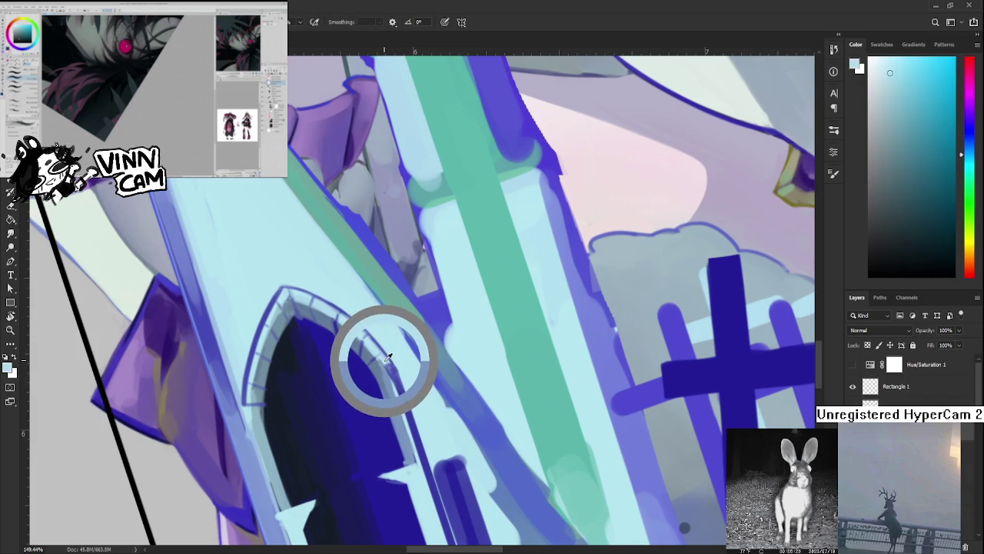
pyautogui.keyDown('alt'); pyautogui.click(389, 373); pyautogui.keyUp('alt')
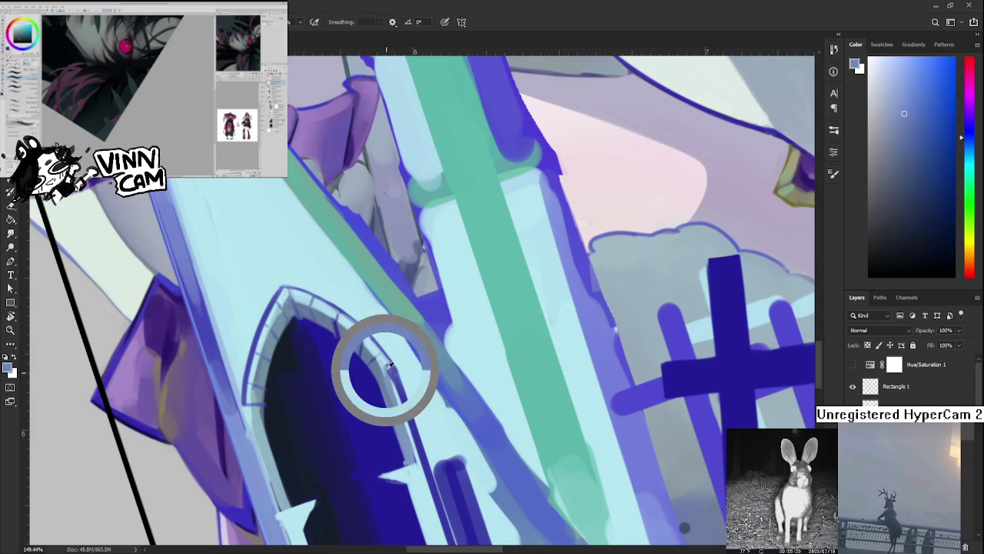
pyautogui.keyDown('alt'); pyautogui.click(388, 374); pyautogui.keyUp('alt')
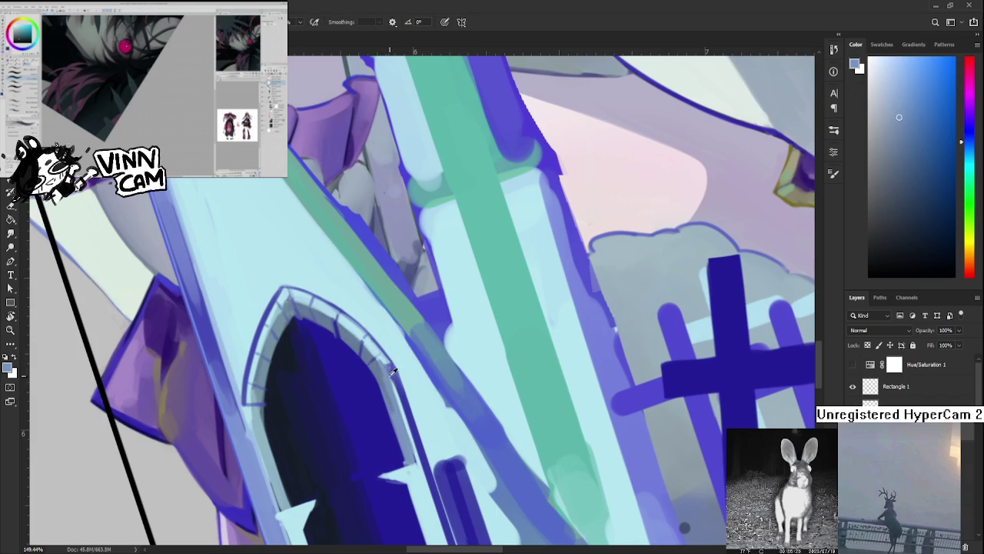
pyautogui.keyDown('alt'); pyautogui.click(382, 350); pyautogui.keyUp('alt')
pyautogui.keyDown('alt'); pyautogui.click(389, 362); pyautogui.keyUp('alt')
pyautogui.keyDown('alt'); pyautogui.click(391, 375); pyautogui.keyUp('alt')
pyautogui.press('r')
pyautogui.moveTo(393, 374)
pyautogui.mouseDown()
pyautogui.moveTo(451, 336)
pyautogui.moveTo(452, 351)
pyautogui.mouseUp()
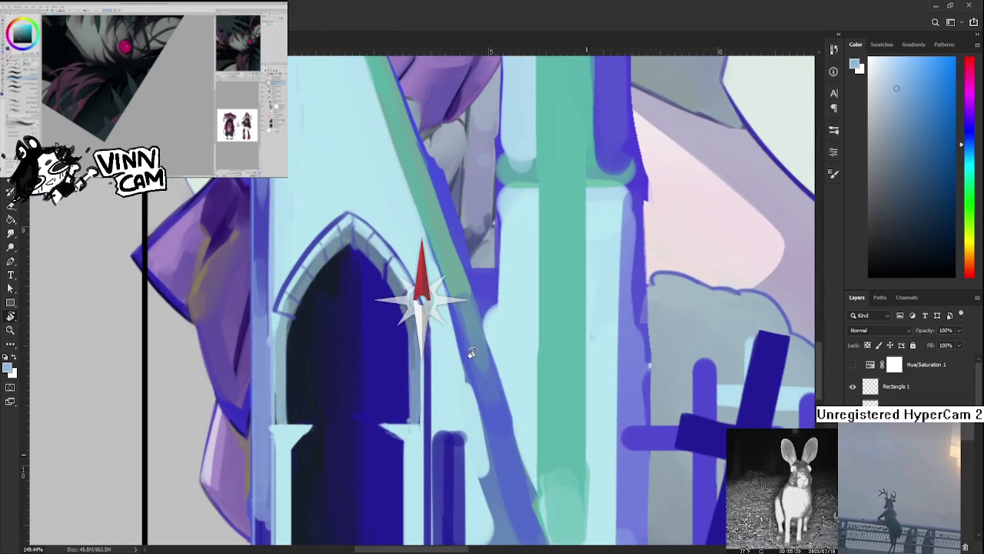
# Return to the brush and sample cyan, greyish blue, navy and brighter blue around the arch
pyautogui.press('b')
pyautogui.keyDown('alt'); pyautogui.click(424, 344); pyautogui.keyUp('alt')
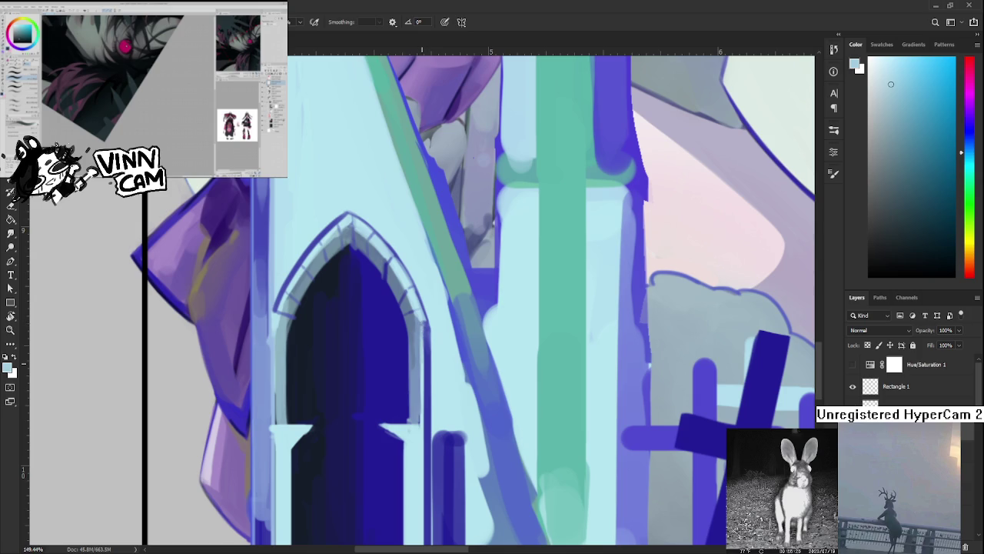
pyautogui.keyDown('alt'); pyautogui.click(418, 318); pyautogui.keyUp('alt')
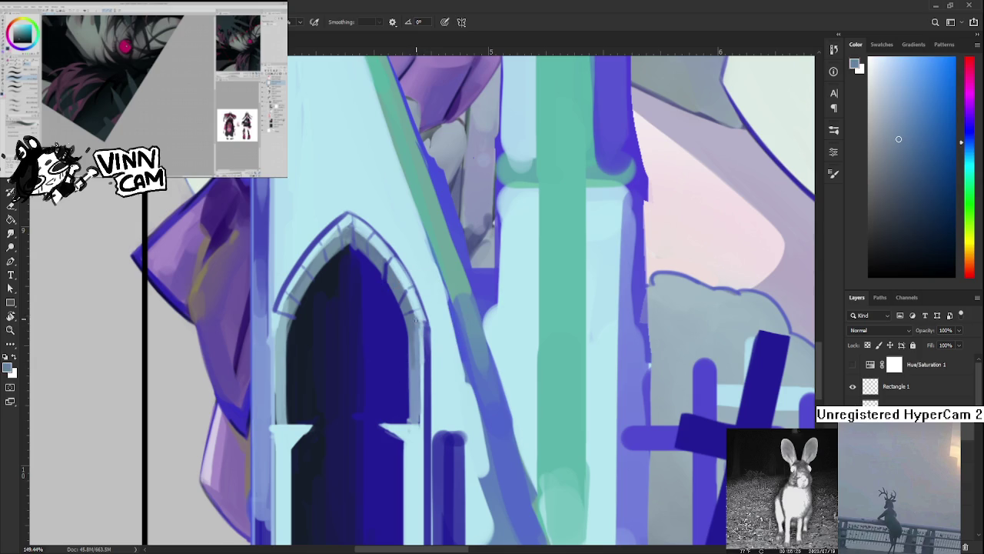
pyautogui.scroll(-2, 442, 302)
pyautogui.scroll(-2, 441, 303)
pyautogui.scroll(-2, 441, 303)
pyautogui.scroll(2, 441, 316)
pyautogui.scroll(2, 416, 307)
pyautogui.scroll(1, 400, 305)
pyautogui.scroll(1, 399, 306)
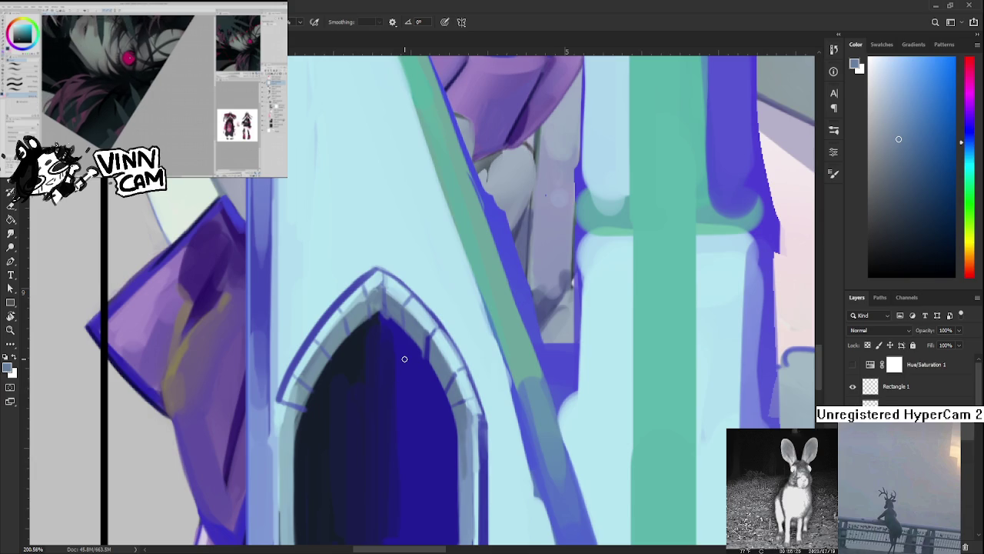
pyautogui.keyDown('alt'); pyautogui.click(370, 313); pyautogui.keyUp('alt')
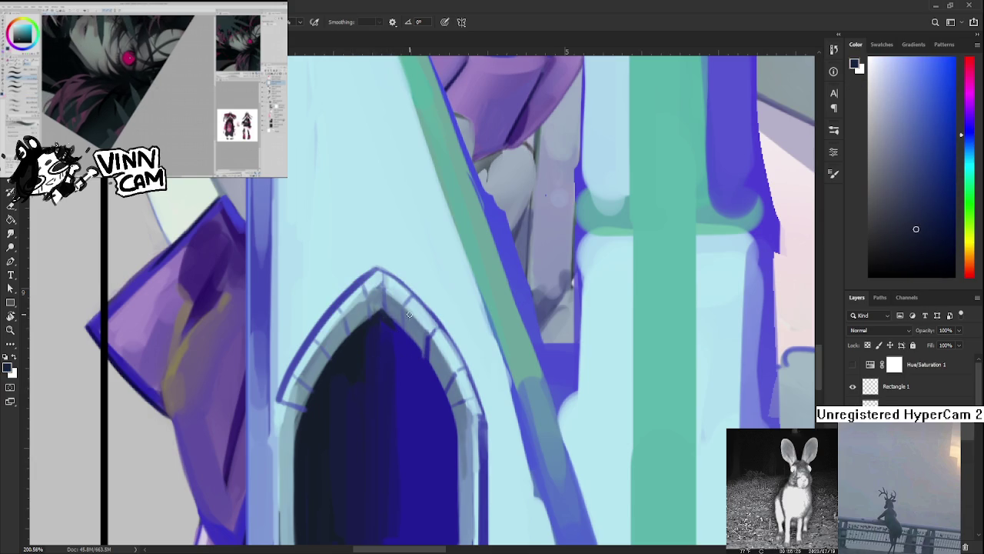
pyautogui.keyDown('alt'); pyautogui.click(380, 318); pyautogui.keyUp('alt')
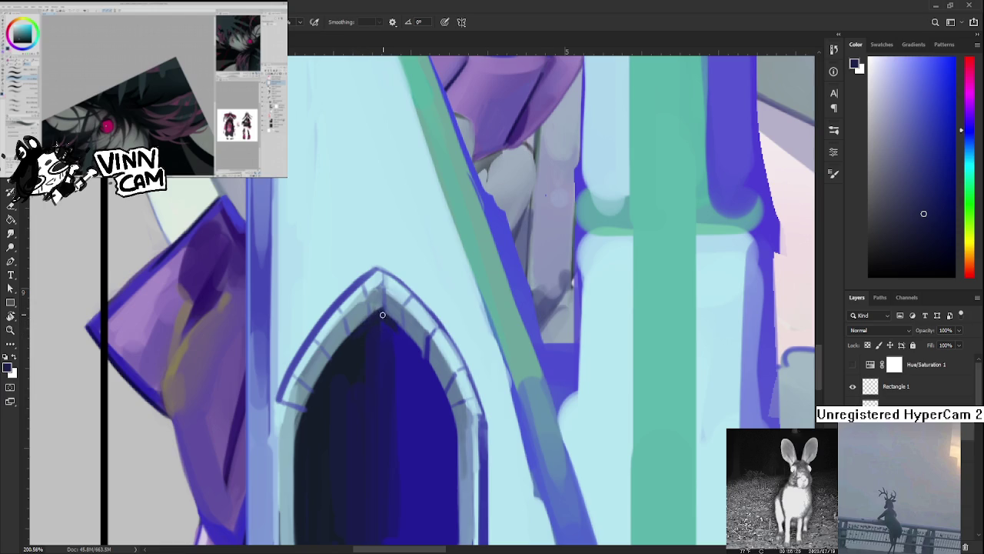
pyautogui.keyDown('alt'); pyautogui.click(387, 317); pyautogui.keyUp('alt')
pyautogui.keyDown('alt'); pyautogui.click(396, 336); pyautogui.keyUp('alt')
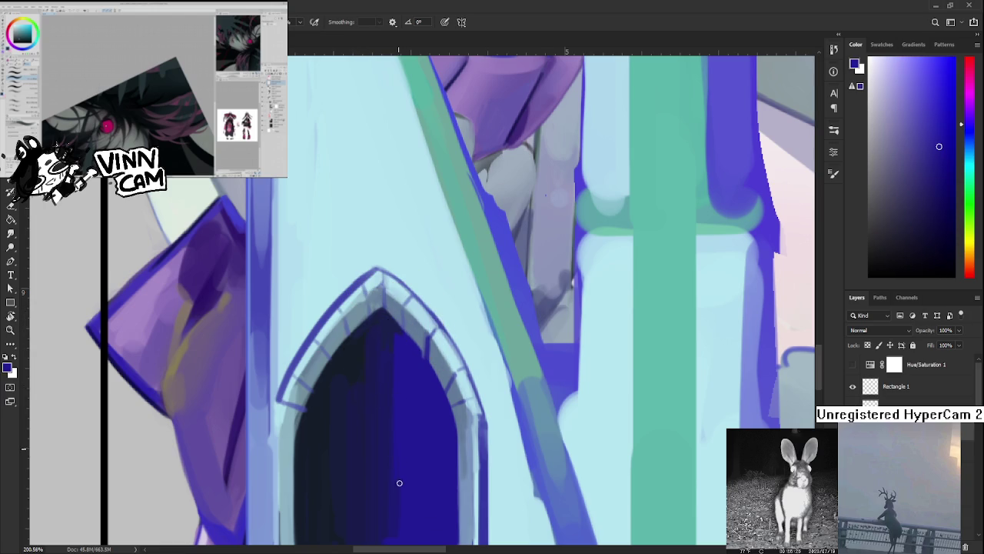
# Frame the doorway base and sample light blue from the column and dark blue from the doorway
pyautogui.scroll(-2, 400, 499)
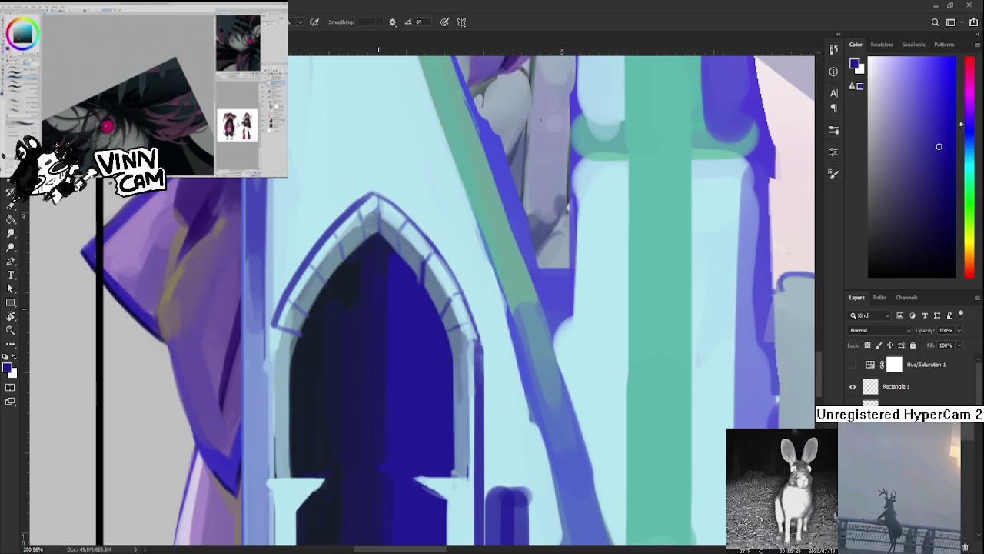
pyautogui.scroll(-4, 383, 312)
pyautogui.scroll(-4, 383, 314)
pyautogui.scroll(-4, 383, 316)
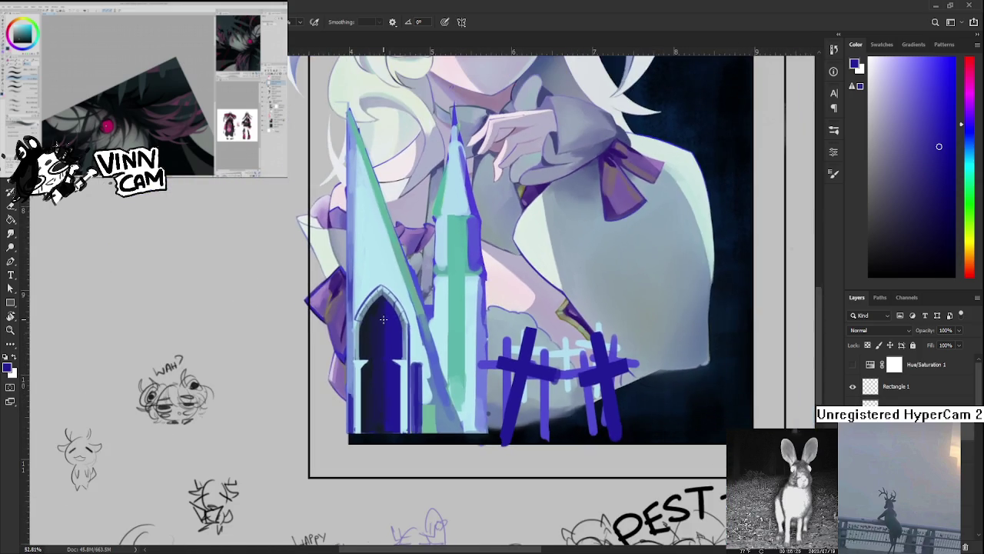
pyautogui.scroll(3, 373, 435)
pyautogui.scroll(3, 370, 443)
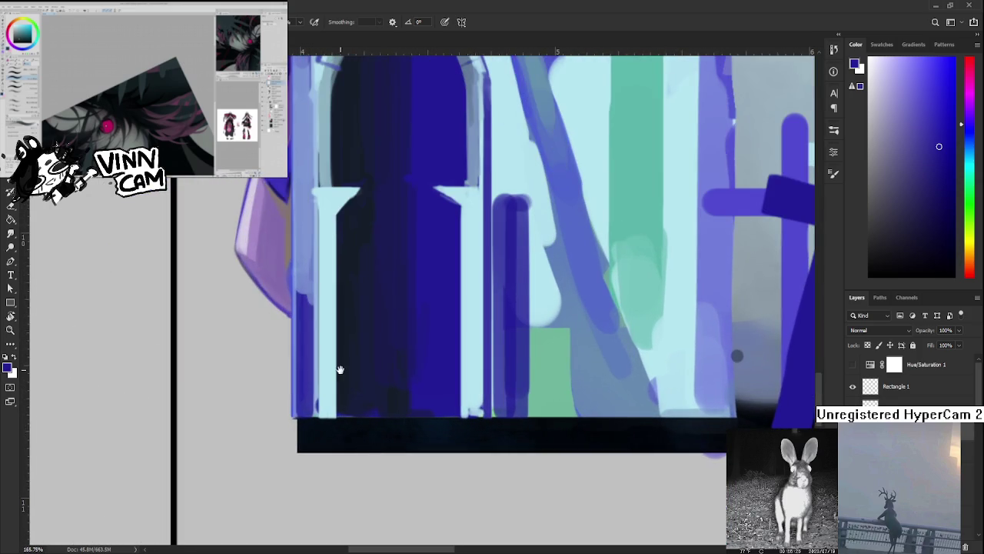
pyautogui.moveTo(339, 370); pyautogui.dragTo(395, 406)
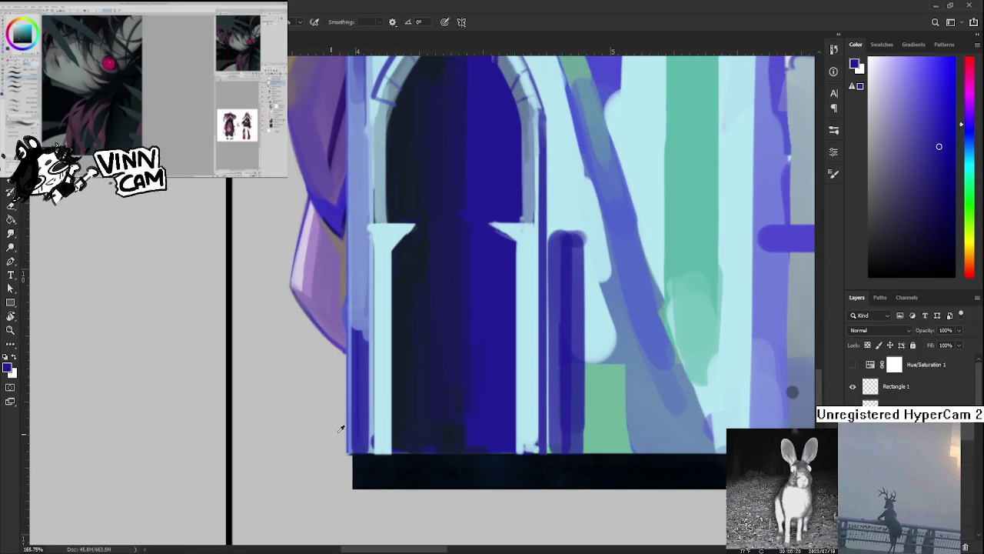
pyautogui.keyDown('alt'); pyautogui.click(375, 427); pyautogui.keyUp('alt')
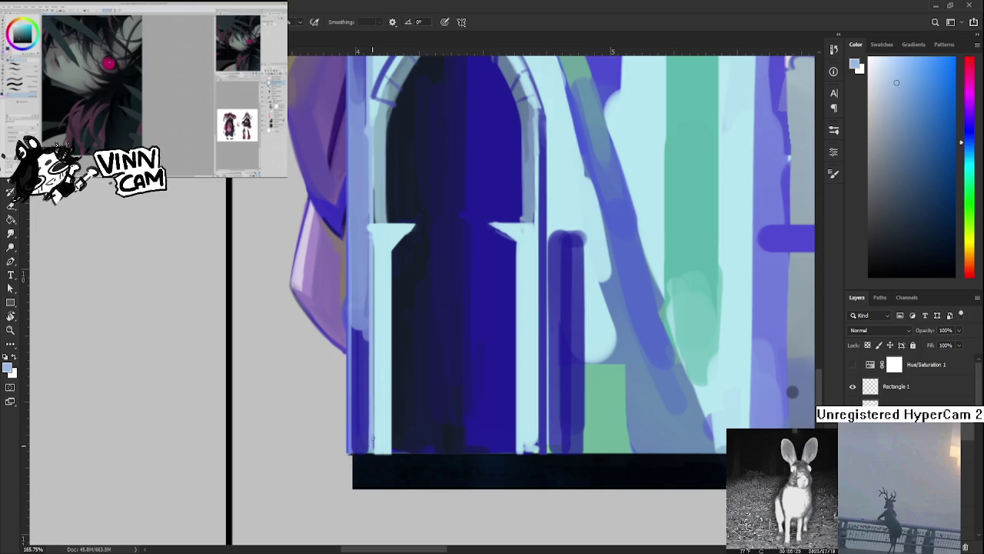
pyautogui.moveTo(401, 357)
pyautogui.mouseDown()
pyautogui.moveTo(366, 518)
pyautogui.moveTo(391, 369)
pyautogui.mouseUp()
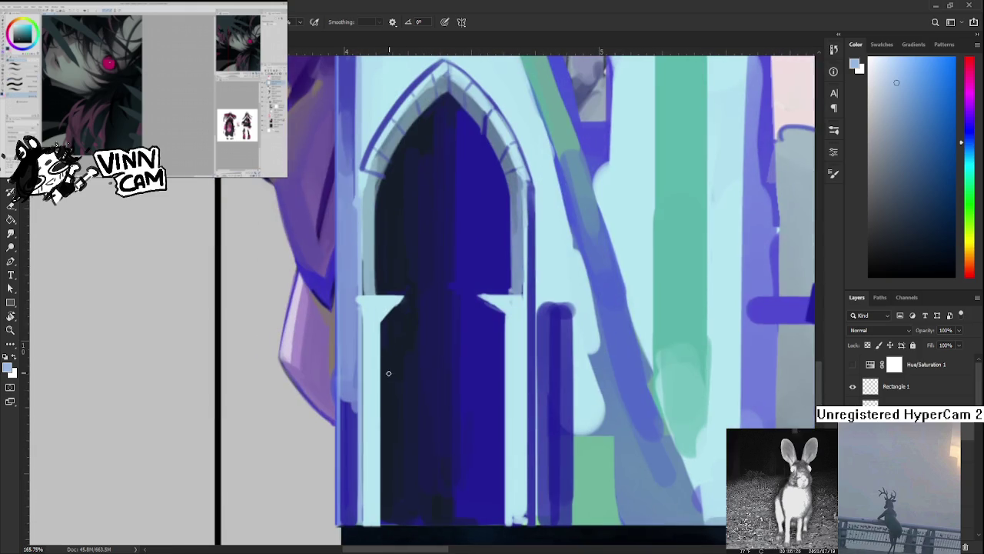
pyautogui.keyDown('alt'); pyautogui.click(348, 404); pyautogui.keyUp('alt')
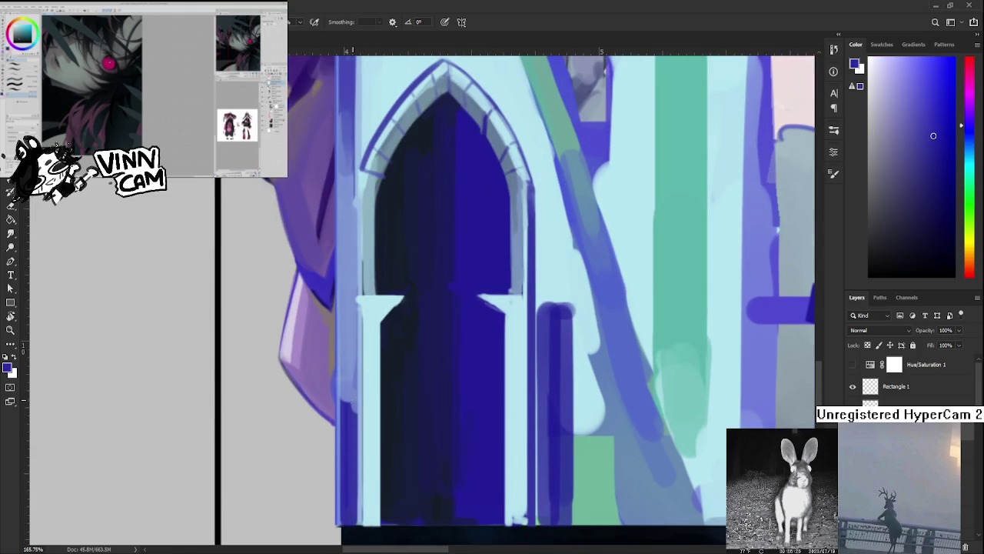
# Paint dark blue, then light blue strokes down the column's left edge
pyautogui.moveTo(348, 393)
pyautogui.mouseDown()
pyautogui.moveTo(349, 415)
pyautogui.moveTo(350, 376)
pyautogui.moveTo(356, 518)
pyautogui.mouseUp()
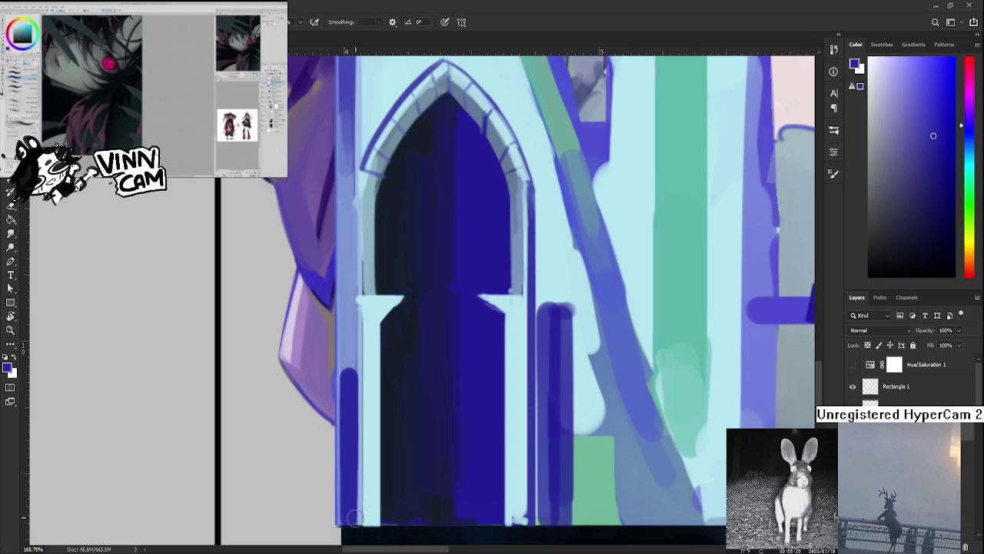
pyautogui.moveTo(348, 390)
pyautogui.mouseDown()
pyautogui.moveTo(348, 358)
pyautogui.moveTo(349, 474)
pyautogui.mouseUp()
pyautogui.keyDown('alt'); pyautogui.click(354, 408); pyautogui.keyUp('alt')
pyautogui.moveTo(350, 426); pyautogui.dragTo(352, 490)
pyautogui.moveTo(350, 426)
pyautogui.mouseDown()
pyautogui.moveTo(352, 490)
pyautogui.moveTo(347, 444)
pyautogui.mouseUp()
pyautogui.keyDown('alt'); pyautogui.click(341, 492); pyautogui.keyUp('alt')
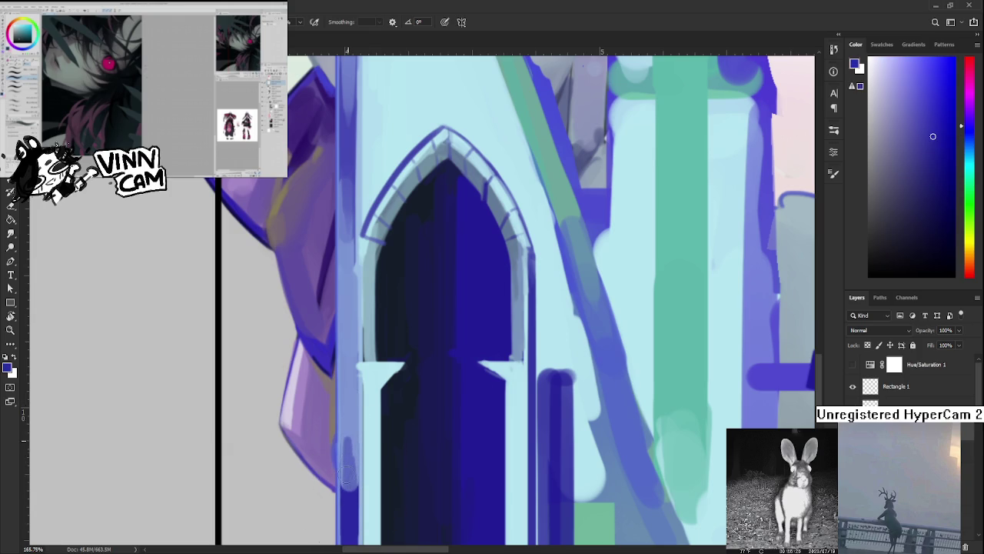
pyautogui.scroll(-2, 486, 441)
# Center the doorway and sample the door colour to touch up its left edge
pyautogui.scroll(-2, 485, 441)
pyautogui.scroll(-2, 485, 430)
pyautogui.scroll(2, 483, 419)
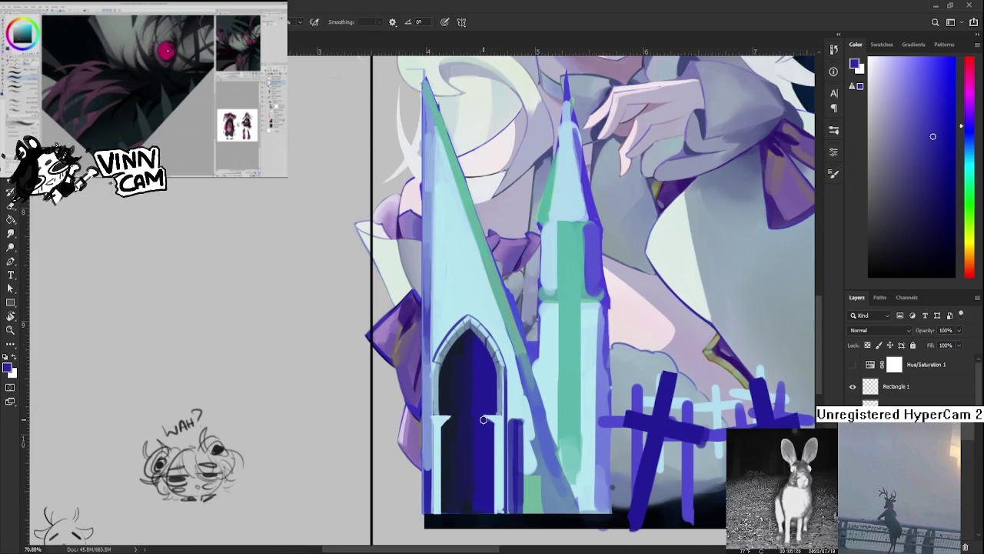
pyautogui.moveTo(415, 402)
pyautogui.mouseDown()
pyautogui.moveTo(358, 382)
pyautogui.moveTo(380, 443)
pyautogui.moveTo(383, 492)
pyautogui.moveTo(381, 414)
pyautogui.mouseUp()
pyautogui.keyDown('alt'); pyautogui.click(362, 431); pyautogui.keyUp('alt')
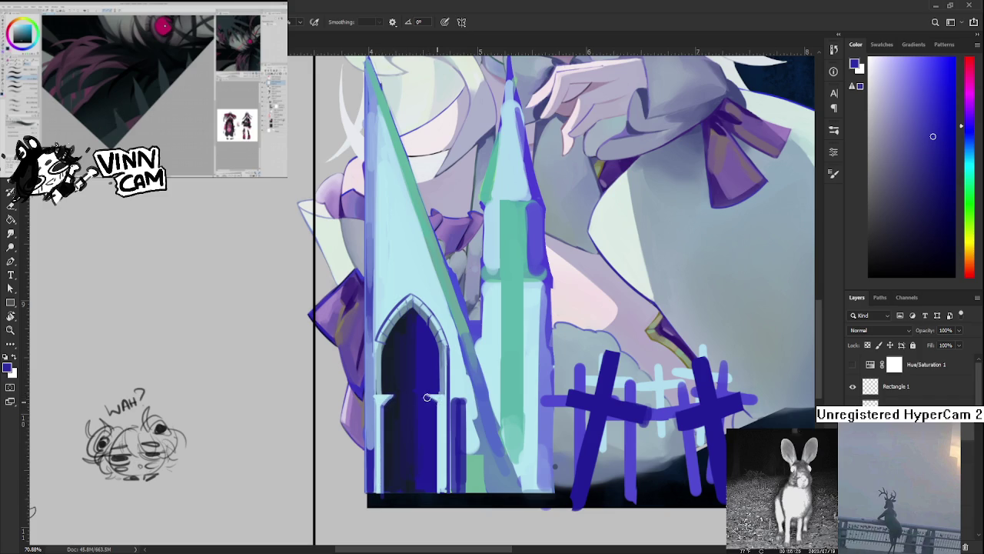
# Lighten the door's right edge with two vertical light-blue strokes
pyautogui.moveTo(436, 414); pyautogui.dragTo(435, 496)
pyautogui.moveTo(436, 407); pyautogui.dragTo(433, 502)
pyautogui.scroll(-3, 517, 381)
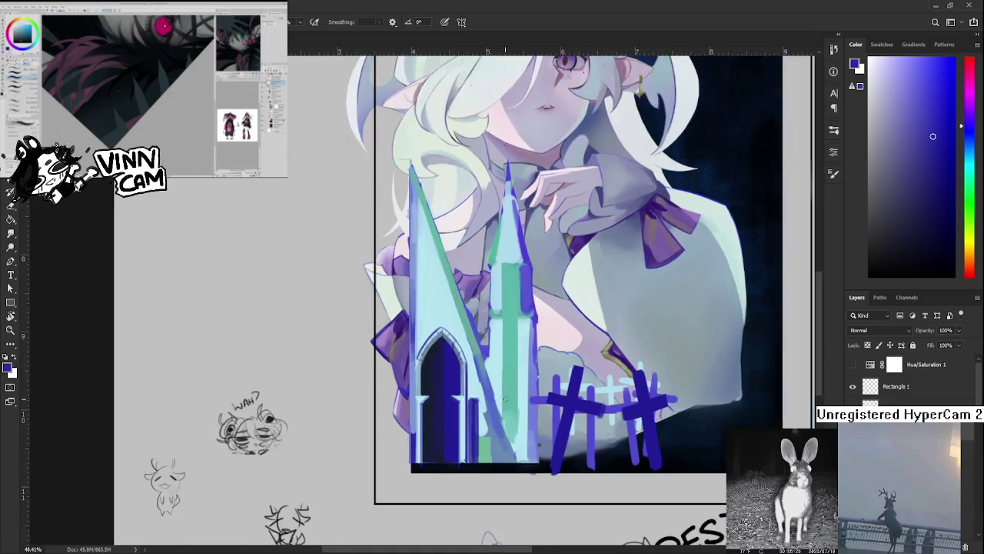
pyautogui.scroll(-2, 511, 383)
pyautogui.scroll(2, 476, 405)
pyautogui.scroll(2, 476, 406)
pyautogui.scroll(1, 477, 399)
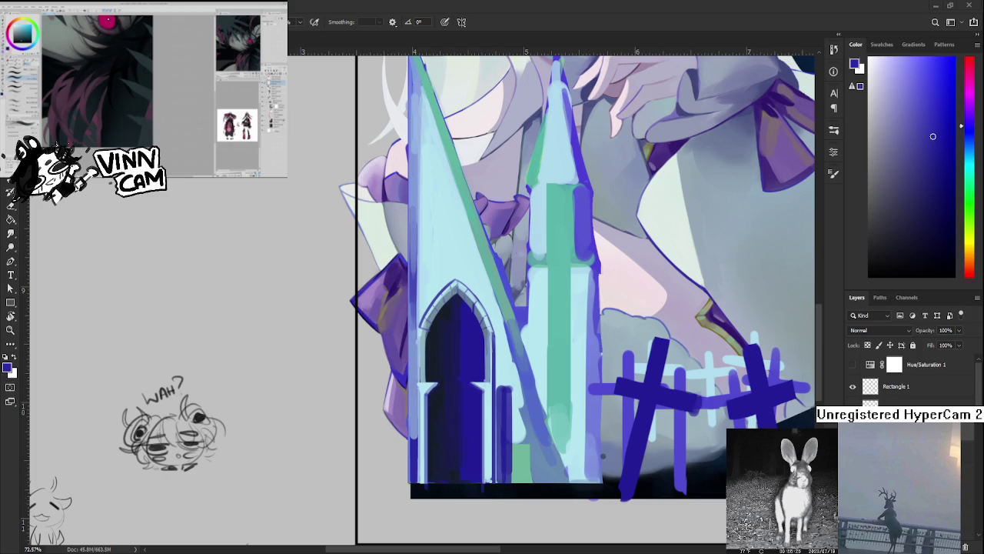
pyautogui.scroll(-2, 603, 454)
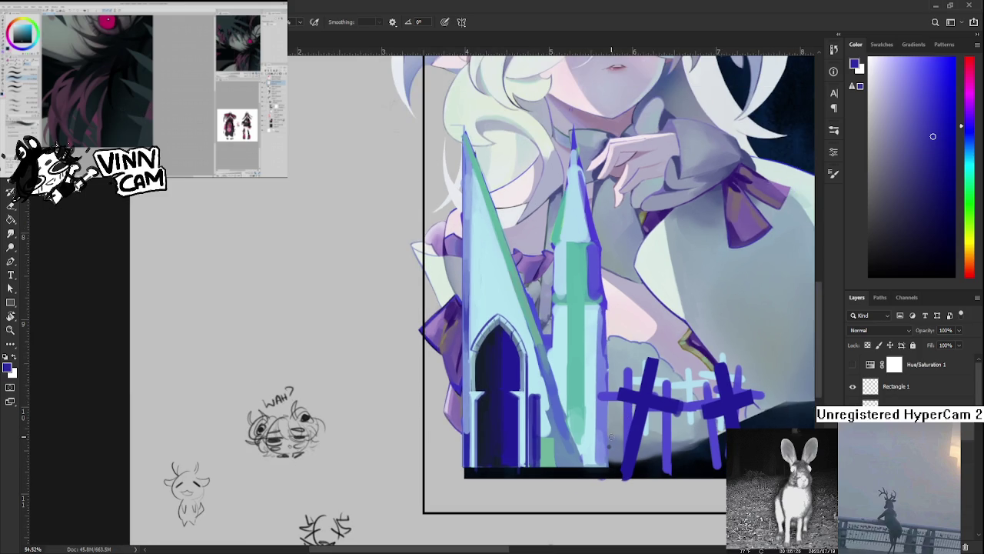
# Paint a dark blue vertical shading stroke down the tower beside the doorway
pyautogui.scroll(2, 608, 438)
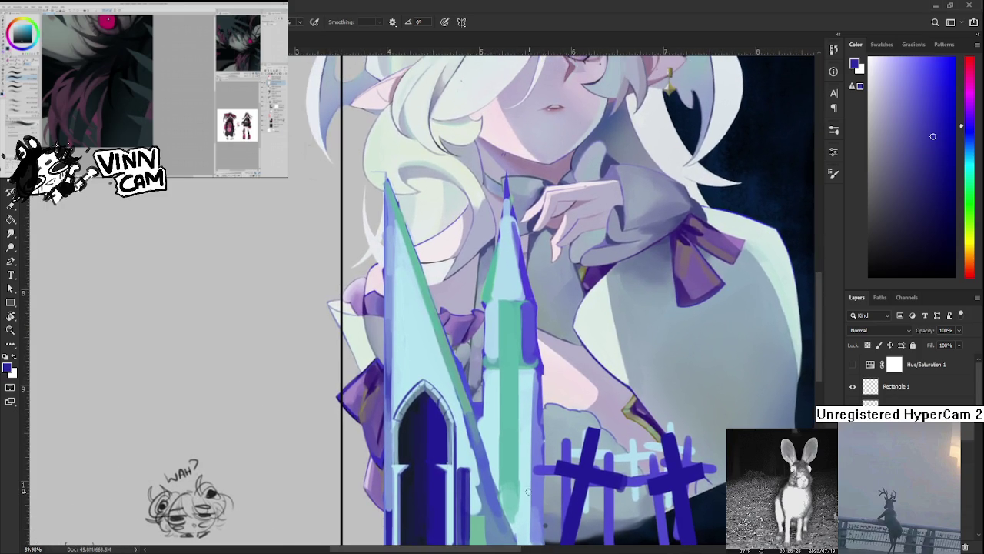
pyautogui.scroll(-1, 503, 462)
pyautogui.keyDown('alt'); pyautogui.click(462, 443); pyautogui.keyUp('alt')
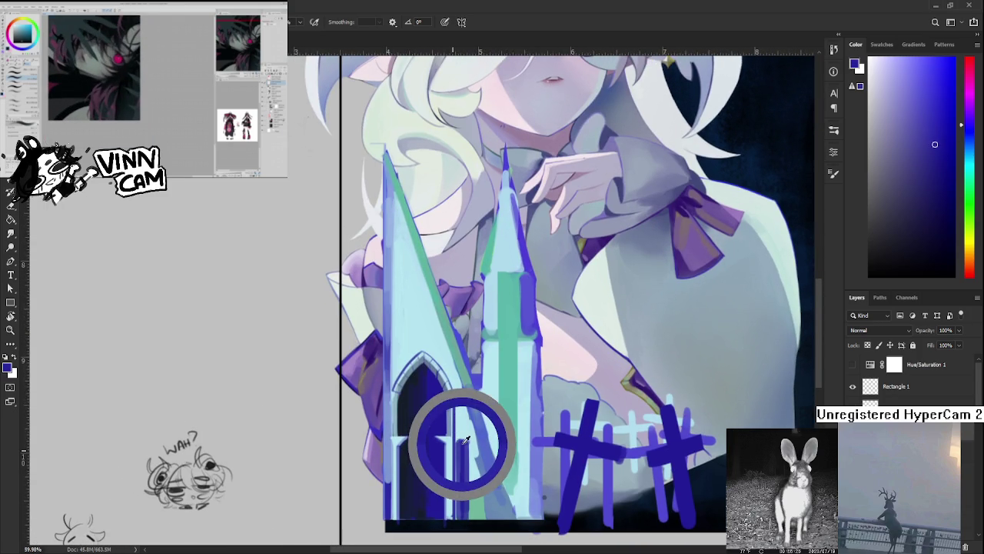
pyautogui.moveTo(461, 440); pyautogui.dragTo(463, 521)
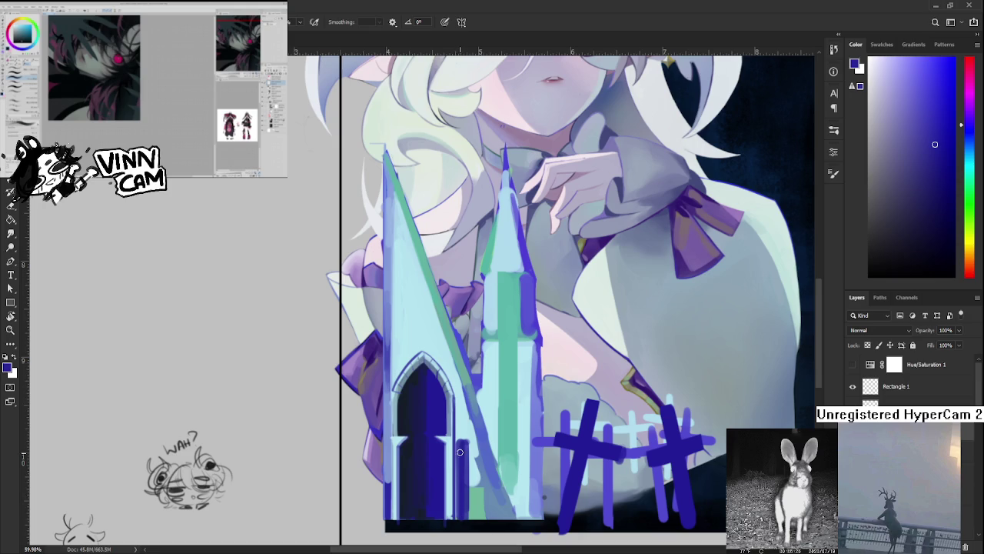
pyautogui.moveTo(464, 446); pyautogui.dragTo(464, 511)
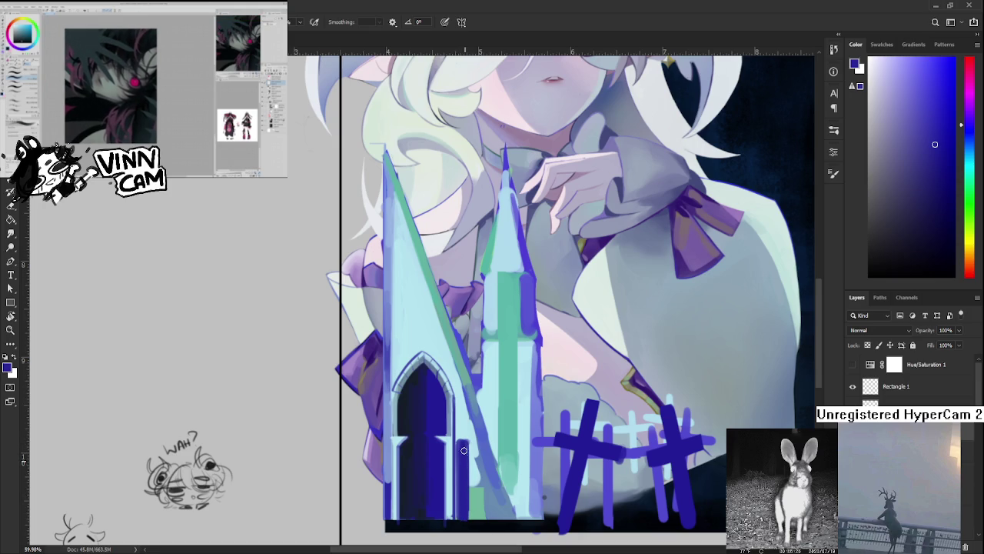
# Sample light cyan, dark blue and medium blue from the tower, ending on light cyan
pyautogui.keyDown('alt'); pyautogui.click(465, 429); pyautogui.keyUp('alt')
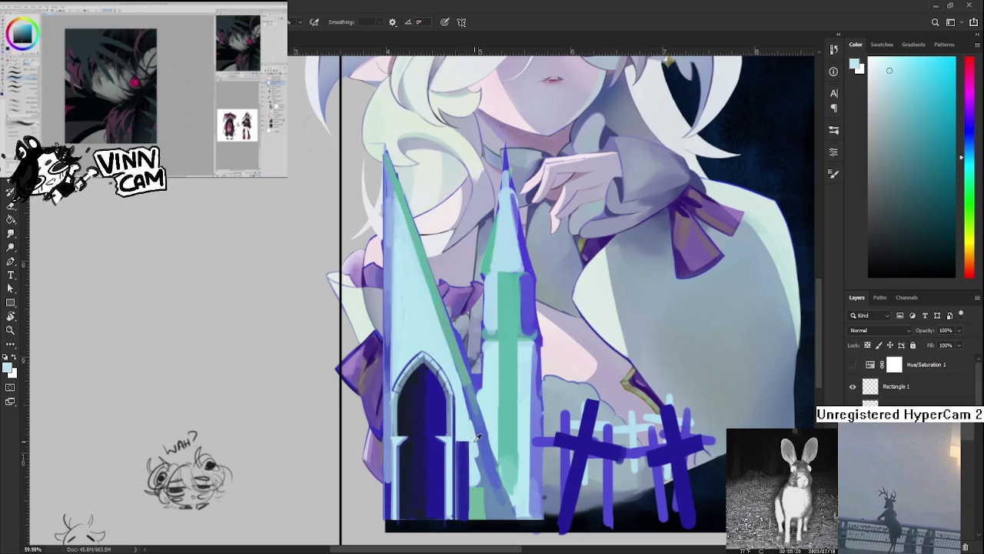
pyautogui.keyDown('alt'); pyautogui.click(467, 443); pyautogui.keyUp('alt')
pyautogui.keyDown('alt'); pyautogui.click(471, 443); pyautogui.keyUp('alt')
pyautogui.keyDown('alt'); pyautogui.click(483, 448); pyautogui.keyUp('alt')
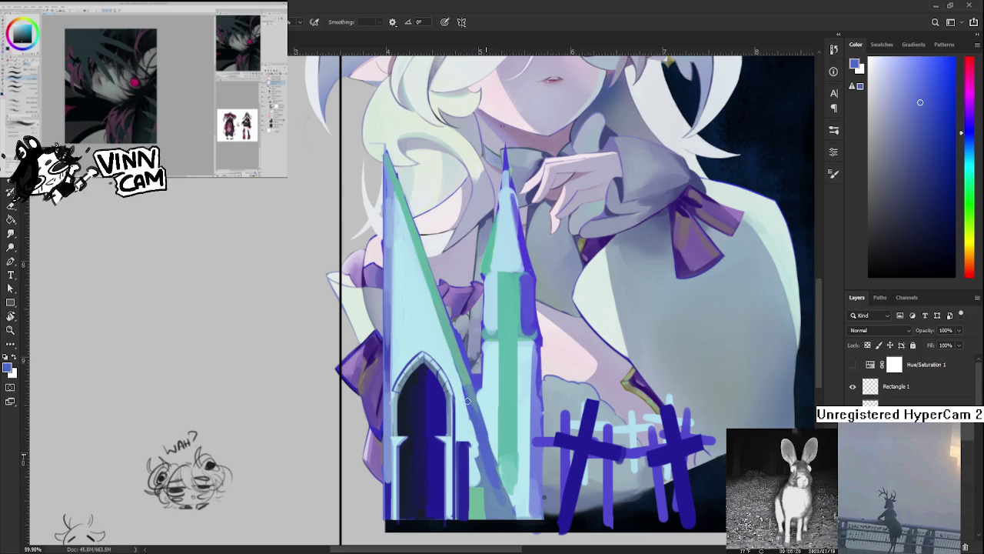
pyautogui.scroll(-2, 362, 376)
pyautogui.scroll(-2, 362, 377)
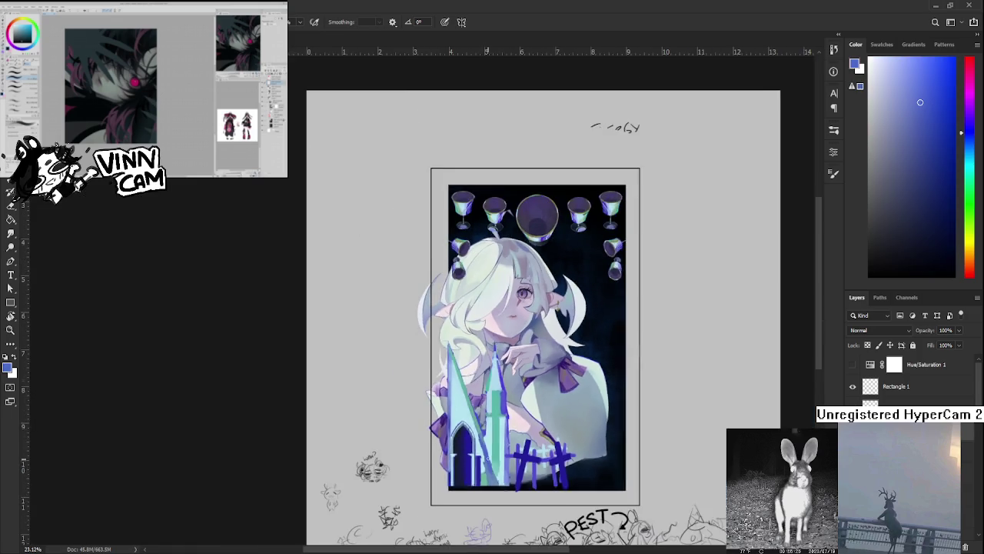
pyautogui.scroll(1, 363, 376)
pyautogui.scroll(2, 363, 377)
pyautogui.scroll(2, 363, 377)
pyautogui.scroll(-1, 363, 376)
pyautogui.keyDown('alt'); pyautogui.click(314, 391); pyautogui.keyUp('alt')
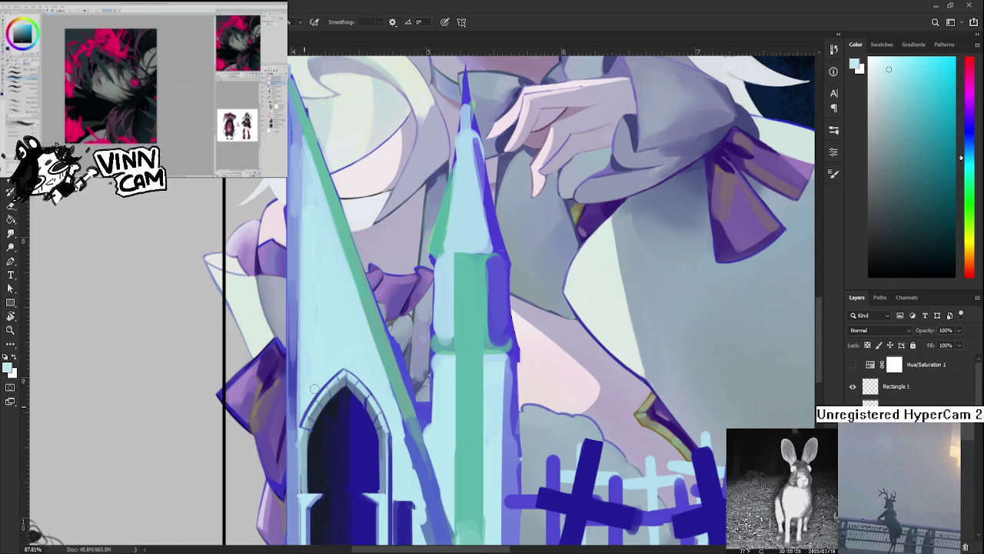
pyautogui.scroll(-3, 378, 409)
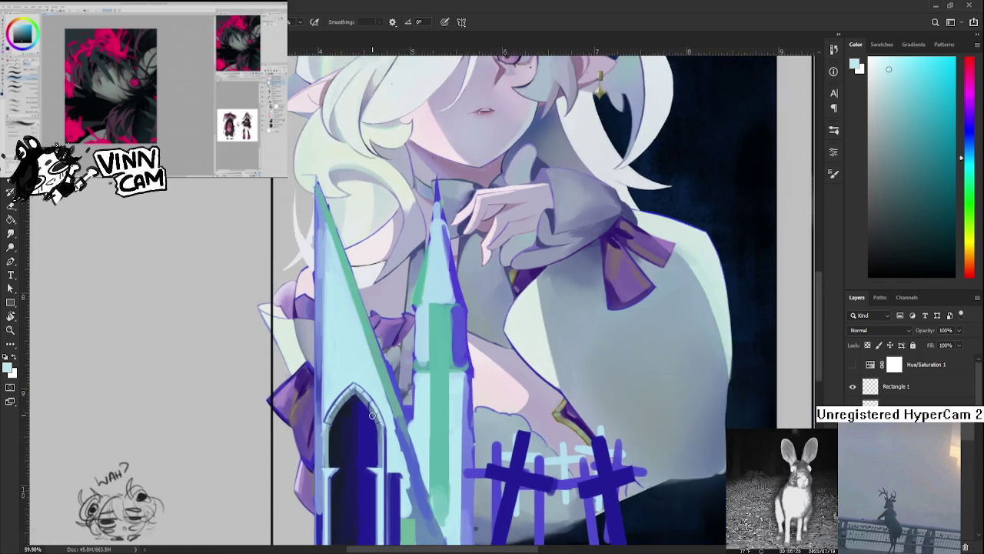
pyautogui.scroll(-2, 376, 410)
pyautogui.scroll(-1, 373, 413)
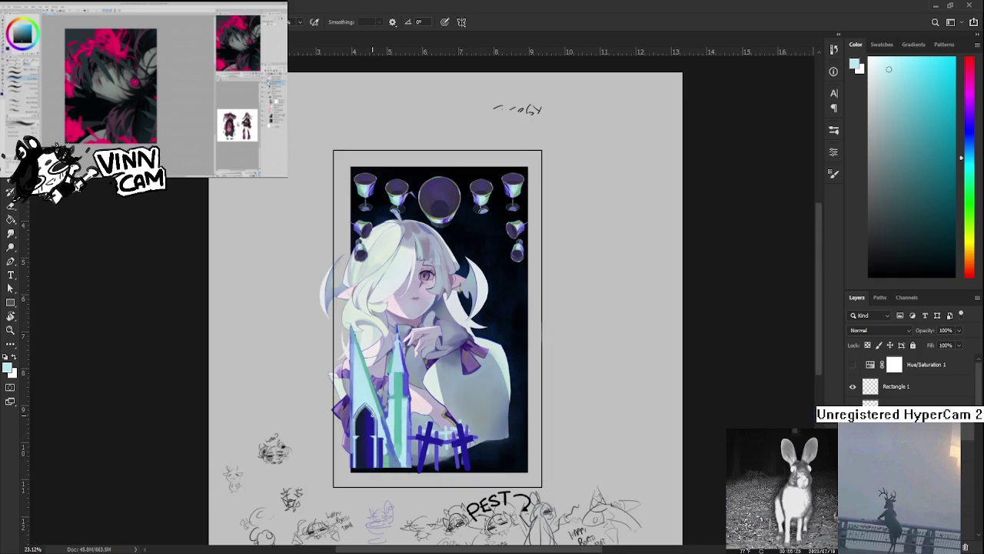
pyautogui.scroll(1, 371, 413)
pyautogui.scroll(2, 371, 413)
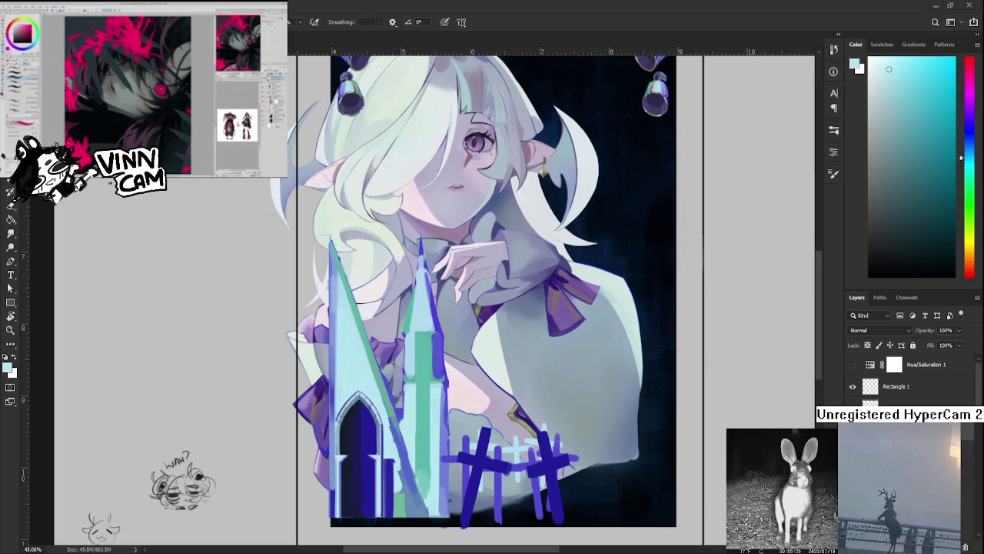
pyautogui.scroll(2, 384, 454)
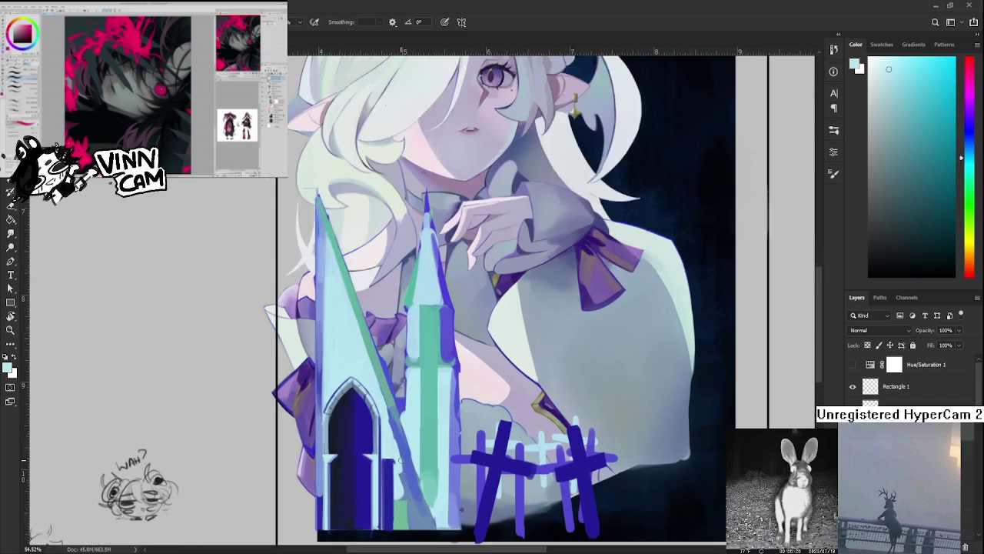
# Frame the spires and sample light cyan tones from the spire beside the doorway
pyautogui.scroll(2, 388, 460)
pyautogui.moveTo(435, 400); pyautogui.dragTo(461, 377)
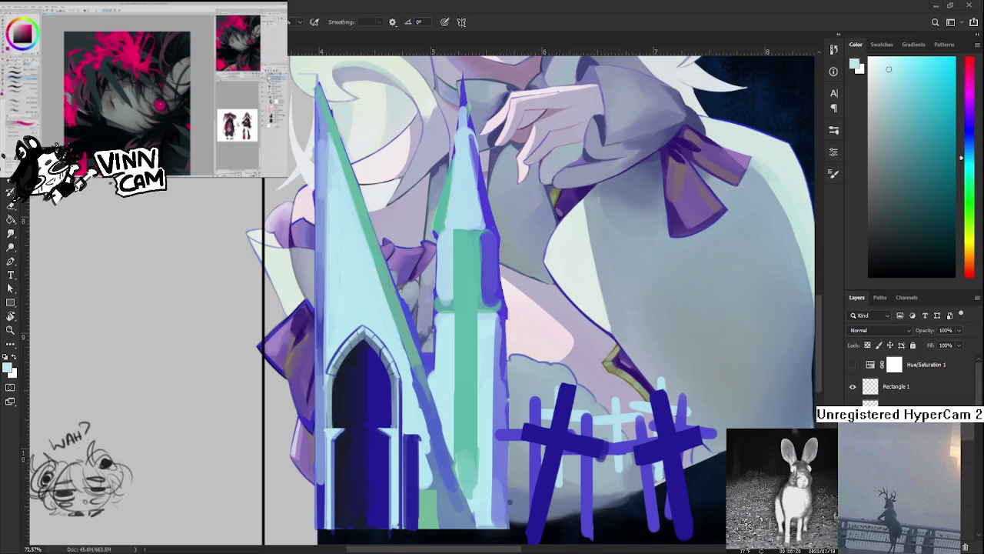
pyautogui.scroll(-3, 414, 407)
pyautogui.scroll(2, 414, 407)
pyautogui.scroll(2, 414, 407)
pyautogui.scroll(1, 431, 396)
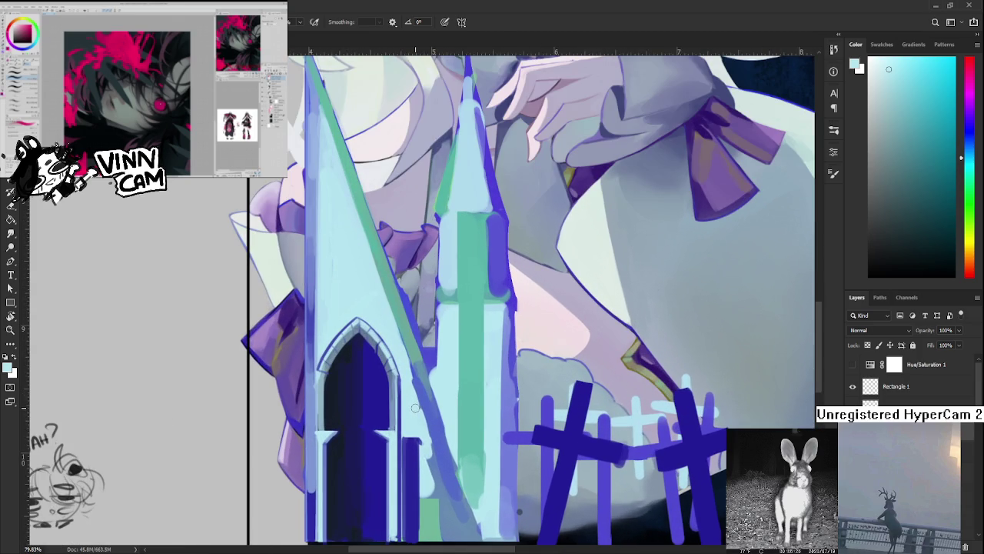
pyautogui.moveTo(453, 407); pyautogui.dragTo(425, 438)
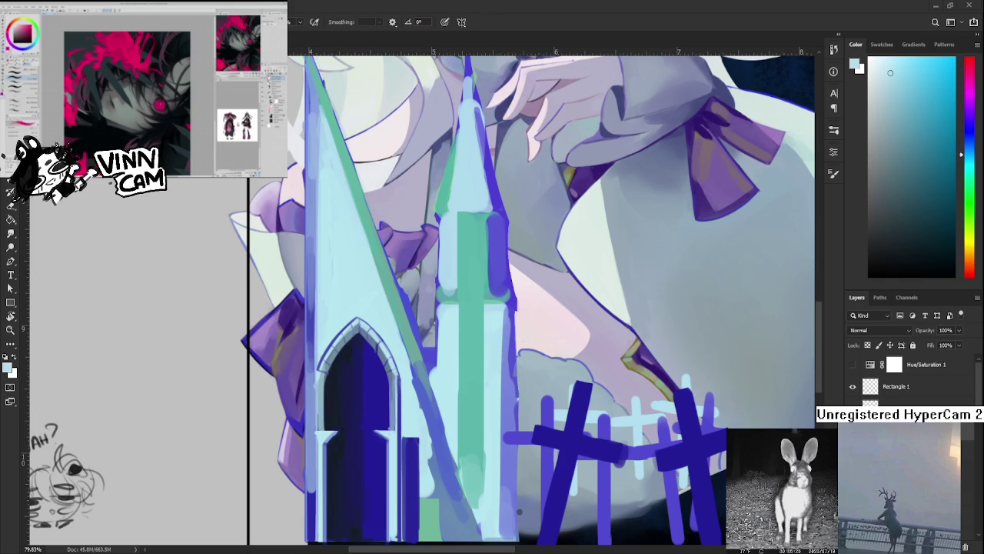
pyautogui.scroll(1, 398, 415)
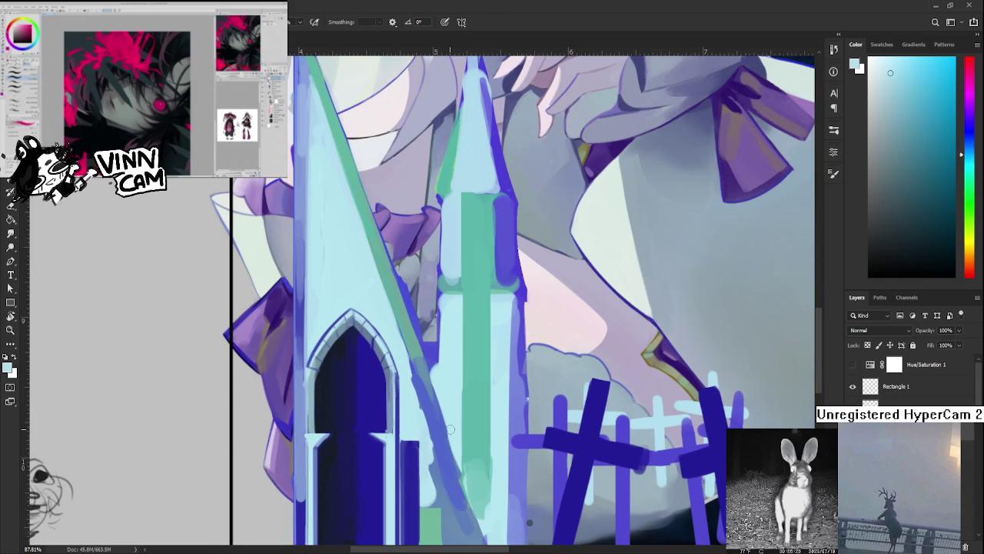
pyautogui.keyDown('alt'); pyautogui.click(421, 413); pyautogui.keyUp('alt')
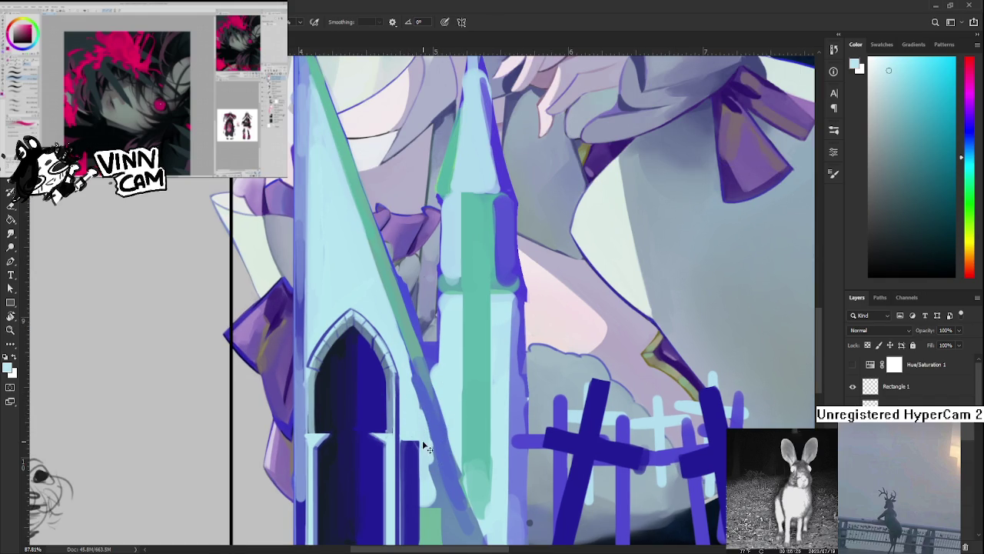
# Enlarge the brush with ], frame the doorway, and fine-tune the light cyan colour
pyautogui.moveTo(435, 471); pyautogui.dragTo(420, 420)
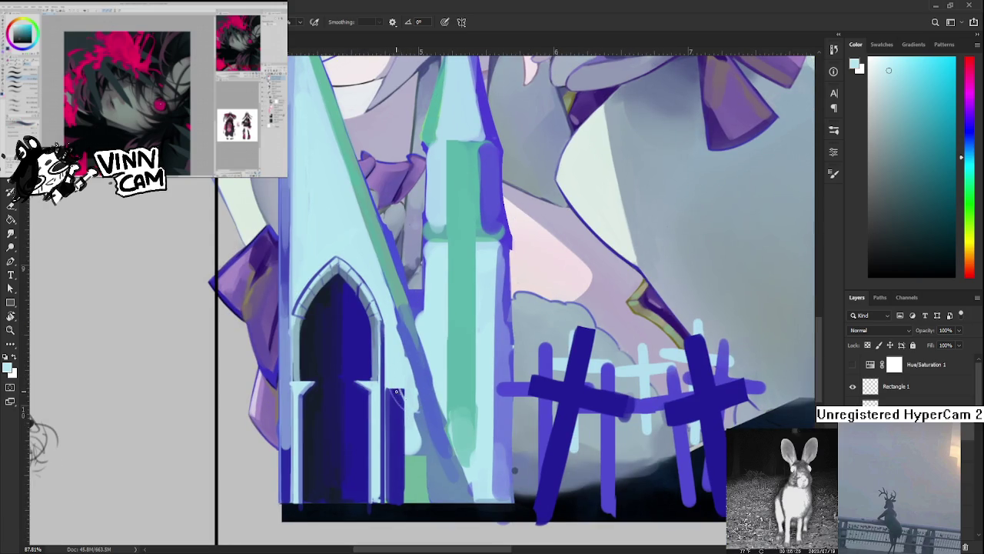
pyautogui.press(']')
pyautogui.press(']')
pyautogui.press(']')
pyautogui.moveTo(419, 397); pyautogui.dragTo(458, 382)
pyautogui.keyDown('alt'); pyautogui.click(453, 382); pyautogui.keyUp('alt')
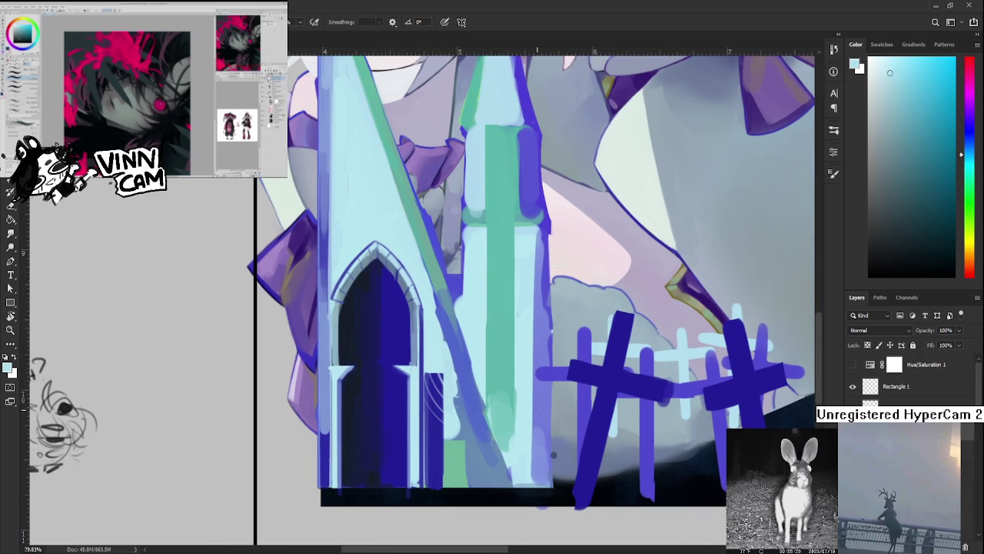
# Sample a blue from the spire, then choose a muted teal in the Color panel
pyautogui.scroll(-5, 553, 454)
pyautogui.scroll(3, 515, 413)
pyautogui.scroll(2, 515, 399)
pyautogui.scroll(-2, 518, 382)
pyautogui.scroll(-2, 492, 369)
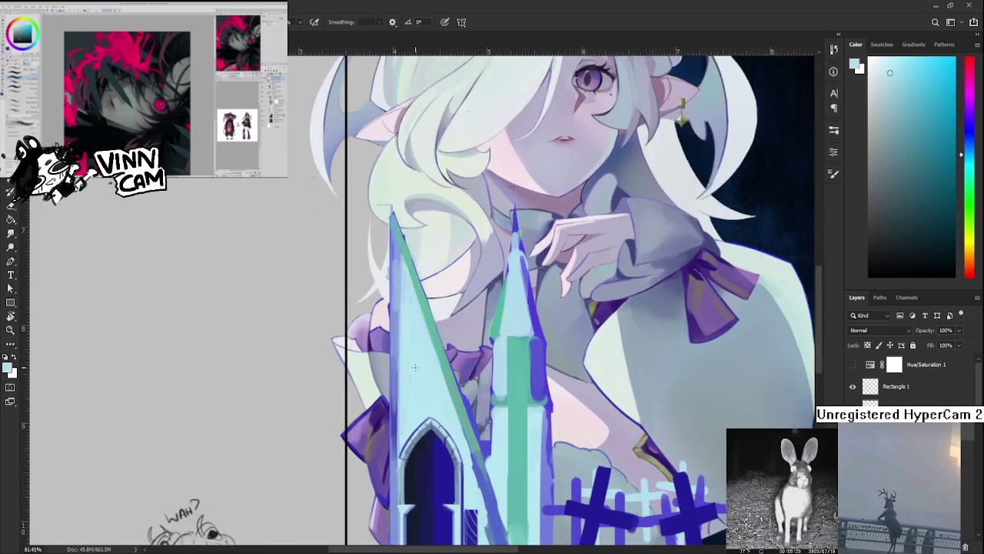
pyautogui.scroll(-2, 461, 354)
pyautogui.scroll(-1, 419, 340)
pyautogui.scroll(1, 419, 342)
pyautogui.scroll(1, 418, 369)
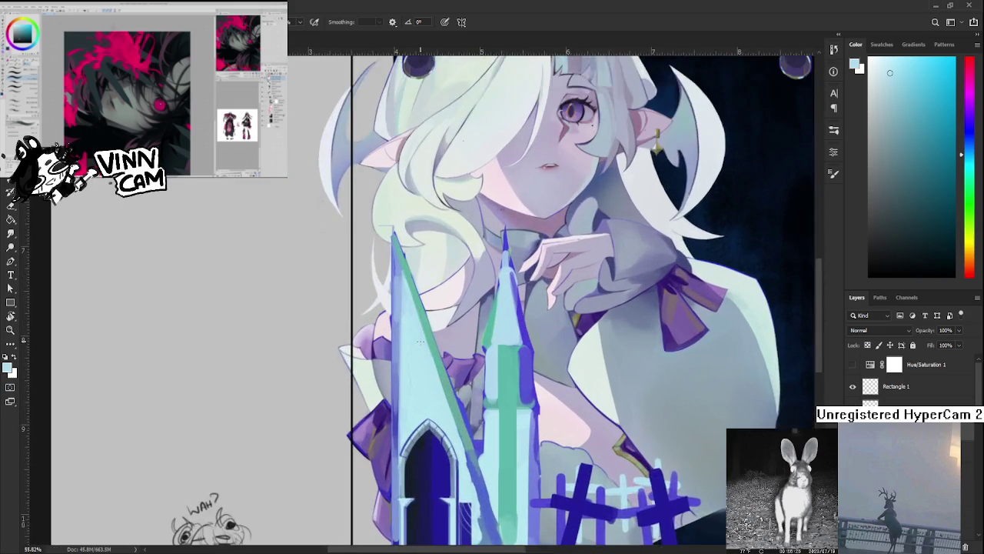
pyautogui.scroll(1, 416, 400)
pyautogui.scroll(1, 414, 431)
pyautogui.moveTo(360, 437)
pyautogui.keyDown('alt'); pyautogui.mouseDown()
pyautogui.moveTo(390, 397)
pyautogui.moveTo(388, 368)
pyautogui.moveTo(389, 478)
pyautogui.mouseUp(); pyautogui.keyUp('alt')
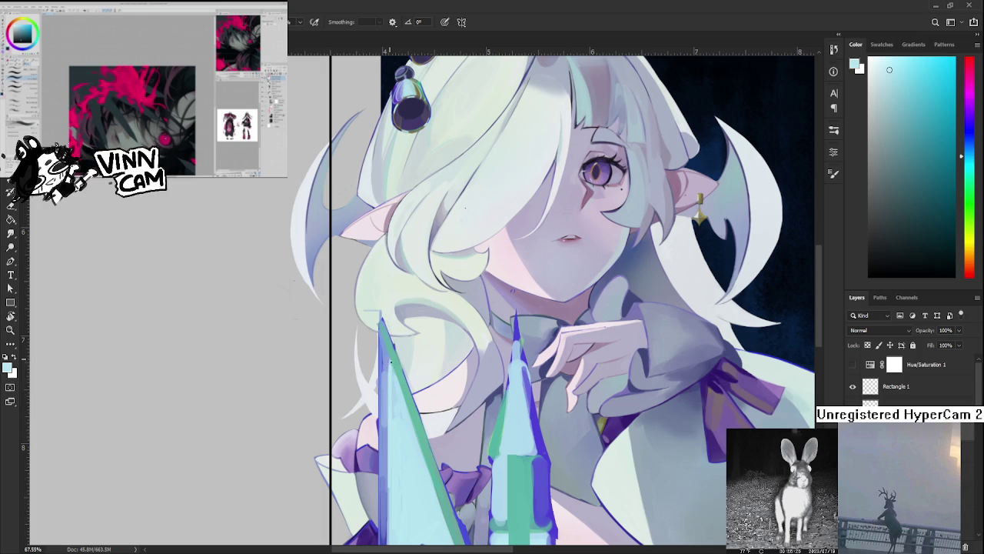
pyautogui.keyDown('alt'); pyautogui.click(400, 360); pyautogui.keyUp('alt')
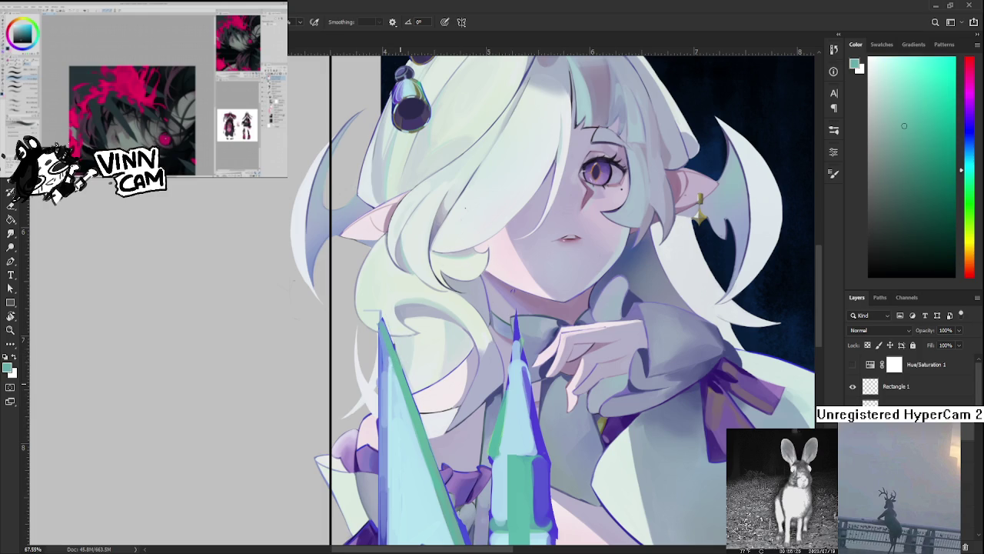
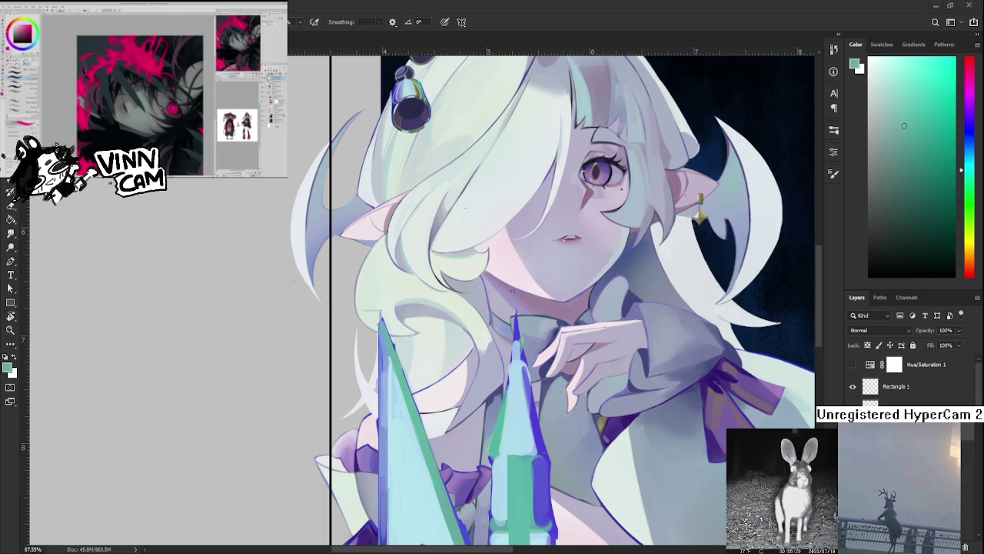
# Paint sampled light cyan strokes over the blue left edge of the tall spire
pyautogui.scroll(-1, 473, 309)
pyautogui.scroll(-2, 473, 309)
pyautogui.scroll(-2, 472, 309)
pyautogui.scroll(-1, 473, 309)
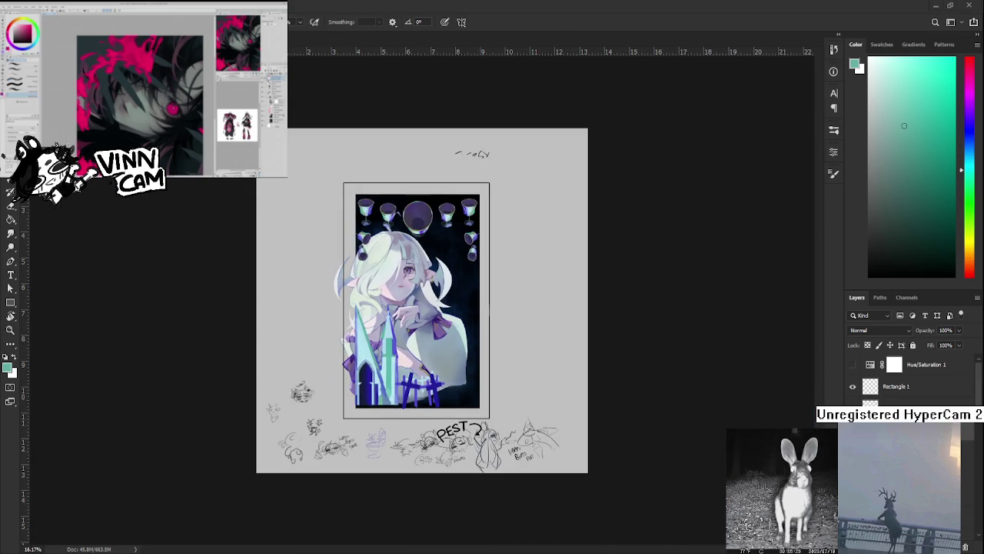
pyautogui.scroll(1, 350, 317)
pyautogui.scroll(2, 351, 318)
pyautogui.scroll(1, 351, 317)
pyautogui.scroll(1, 351, 318)
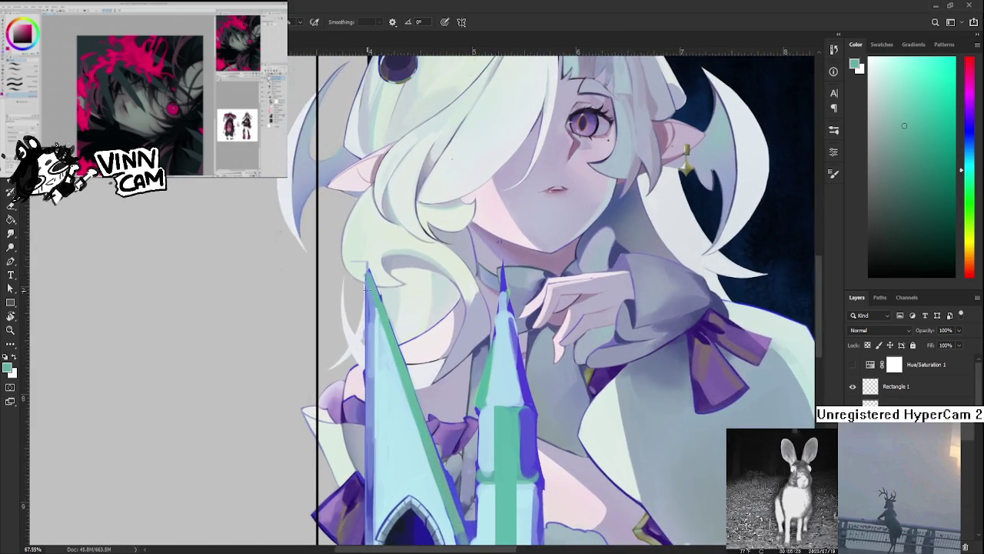
pyautogui.scroll(1, 367, 269)
pyautogui.keyDown('alt'); pyautogui.click(334, 331); pyautogui.keyUp('alt')
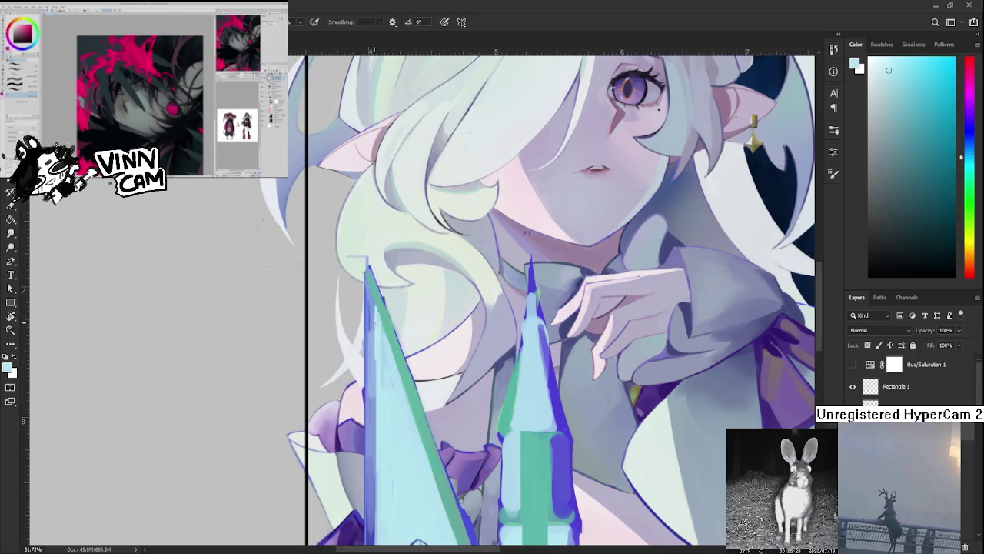
pyautogui.moveTo(376, 312); pyautogui.dragTo(373, 438)
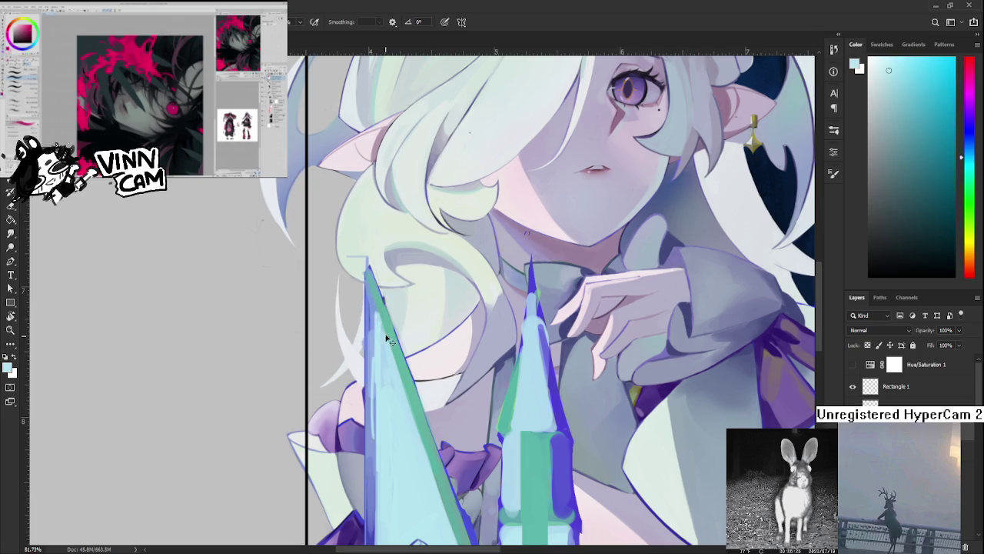
pyautogui.moveTo(377, 311); pyautogui.dragTo(369, 511)
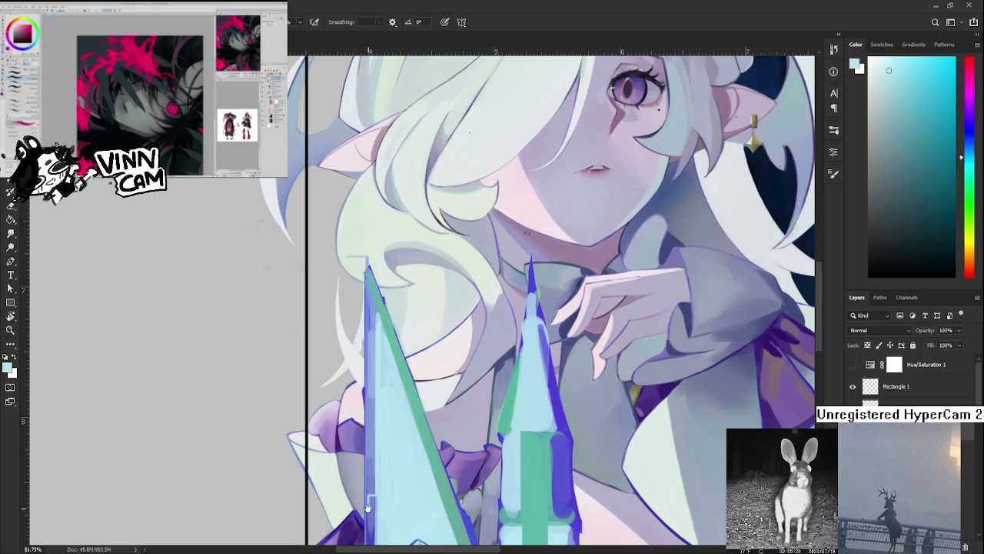
# Paint thin light-blue lines along the spire's upper left edge
pyautogui.moveTo(375, 452); pyautogui.dragTo(394, 343)
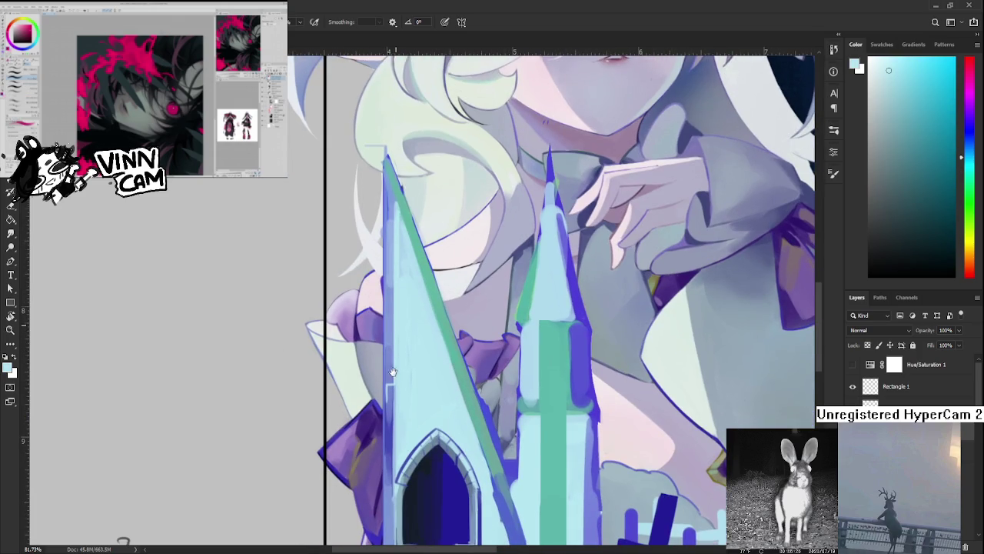
pyautogui.keyDown('alt'); pyautogui.click(395, 437); pyautogui.keyUp('alt')
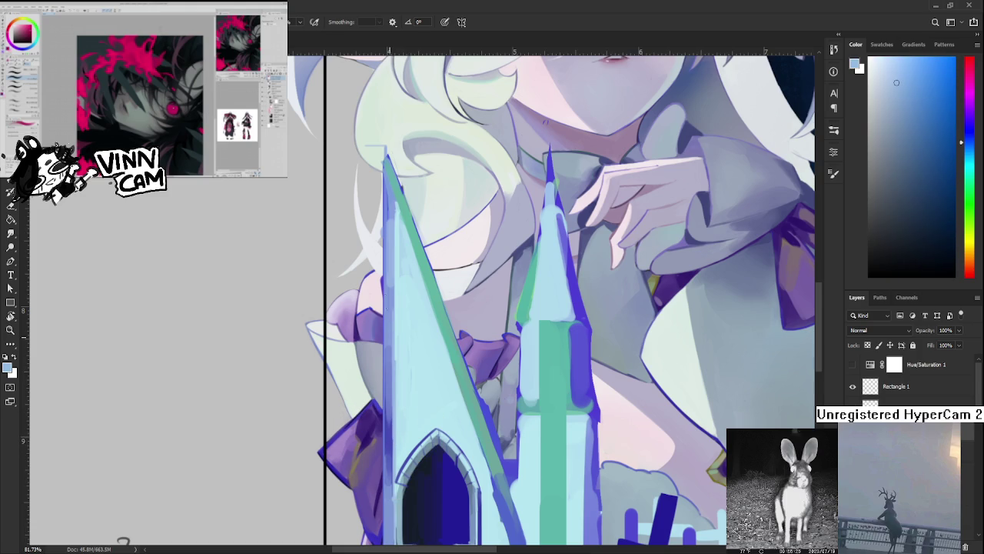
pyautogui.keyDown('alt'); pyautogui.click(397, 202); pyautogui.keyUp('alt')
pyautogui.keyDown('alt'); pyautogui.click(398, 209); pyautogui.keyUp('alt')
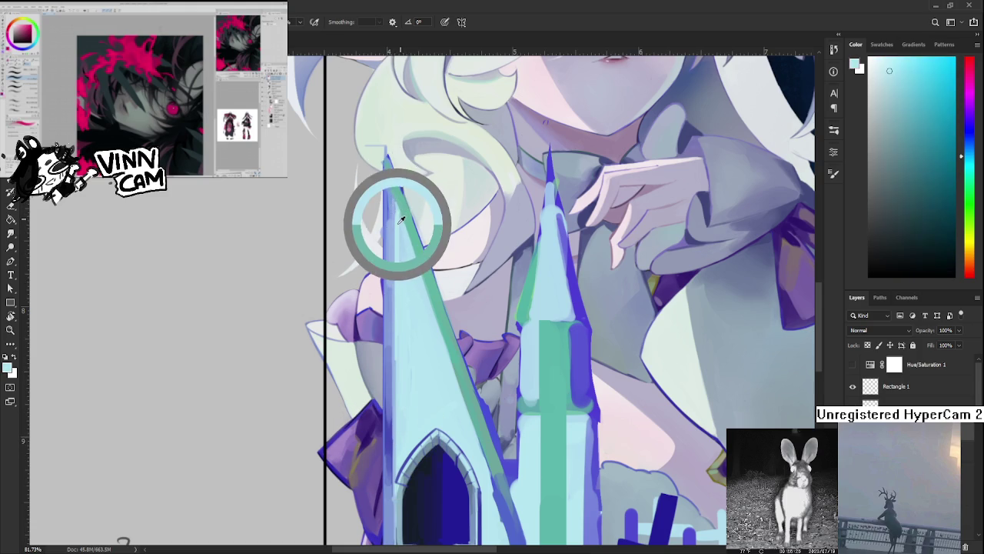
pyautogui.moveTo(392, 248); pyautogui.dragTo(393, 363)
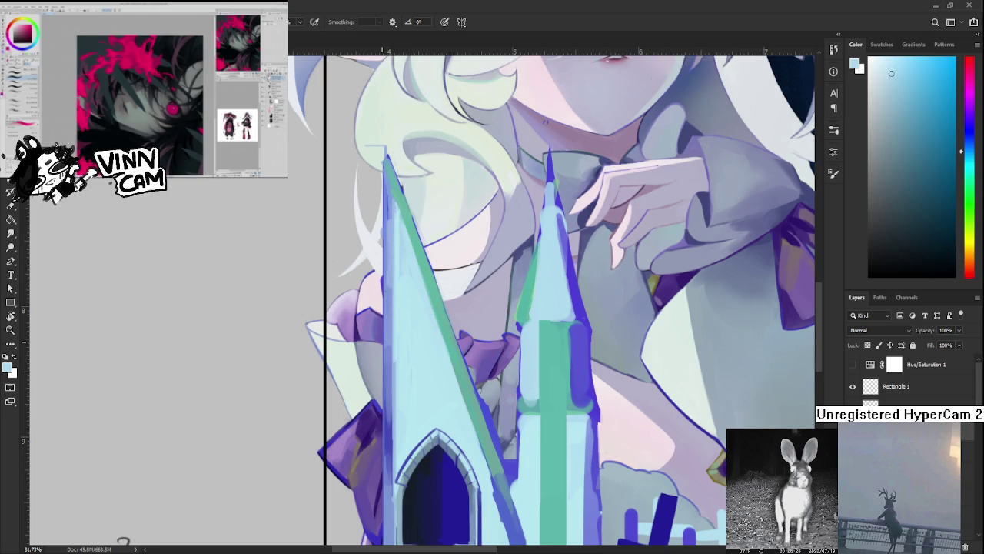
pyautogui.keyDown('alt'); pyautogui.click(396, 208); pyautogui.keyUp('alt')
pyautogui.moveTo(394, 206); pyautogui.dragTo(395, 254)
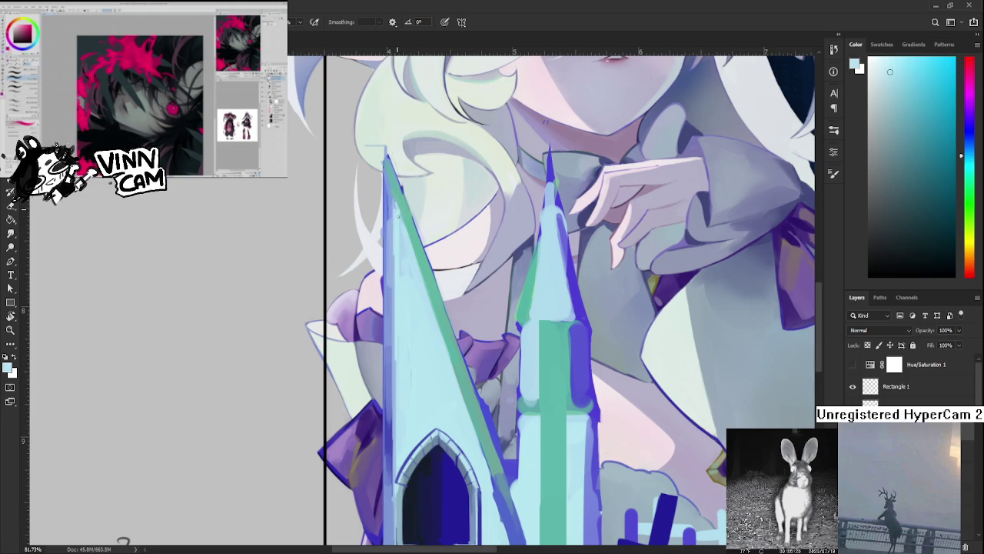
# Add thin, lighter strokes down the left edge near the spire tip
pyautogui.moveTo(396, 209); pyautogui.dragTo(378, 317)
pyautogui.keyDown('alt'); pyautogui.click(388, 286); pyautogui.keyUp('alt')
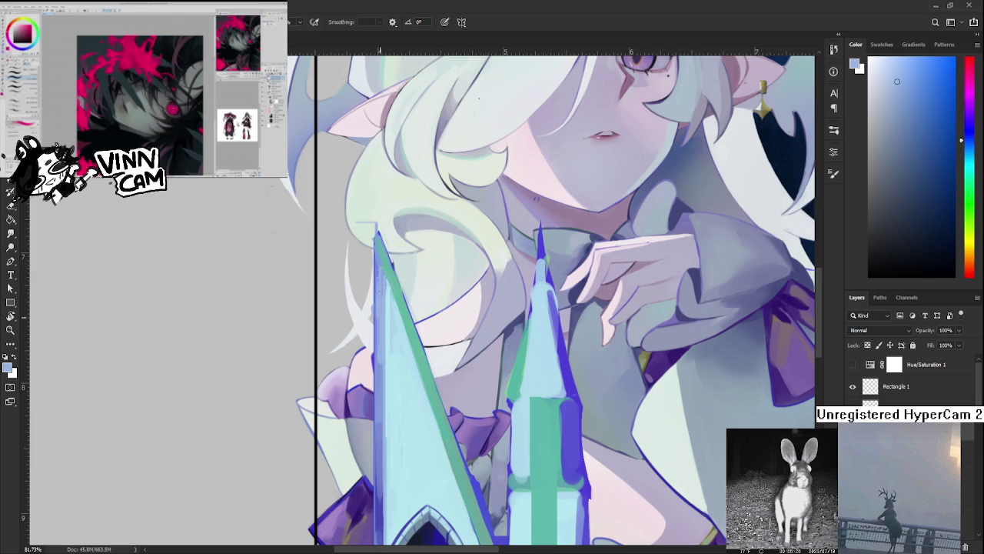
pyautogui.keyDown('alt'); pyautogui.click(383, 275); pyautogui.keyUp('alt')
pyautogui.keyDown('alt'); pyautogui.click(380, 260); pyautogui.keyUp('alt')
pyautogui.moveTo(378, 266); pyautogui.dragTo(379, 342)
pyautogui.keyDown('alt'); pyautogui.click(379, 352); pyautogui.keyUp('alt')
pyautogui.moveTo(379, 301); pyautogui.dragTo(379, 343)
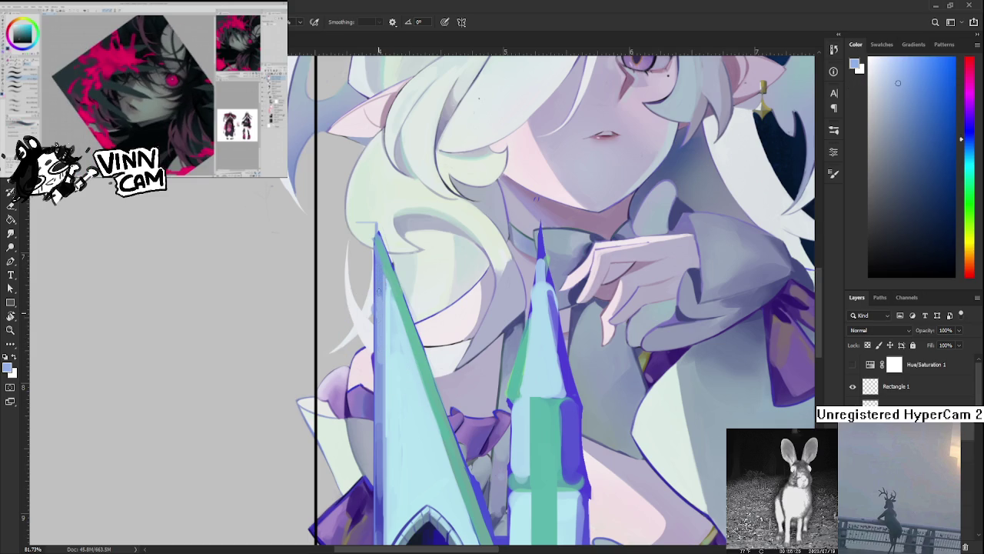
pyautogui.keyDown('alt'); pyautogui.click(382, 288); pyautogui.keyUp('alt')
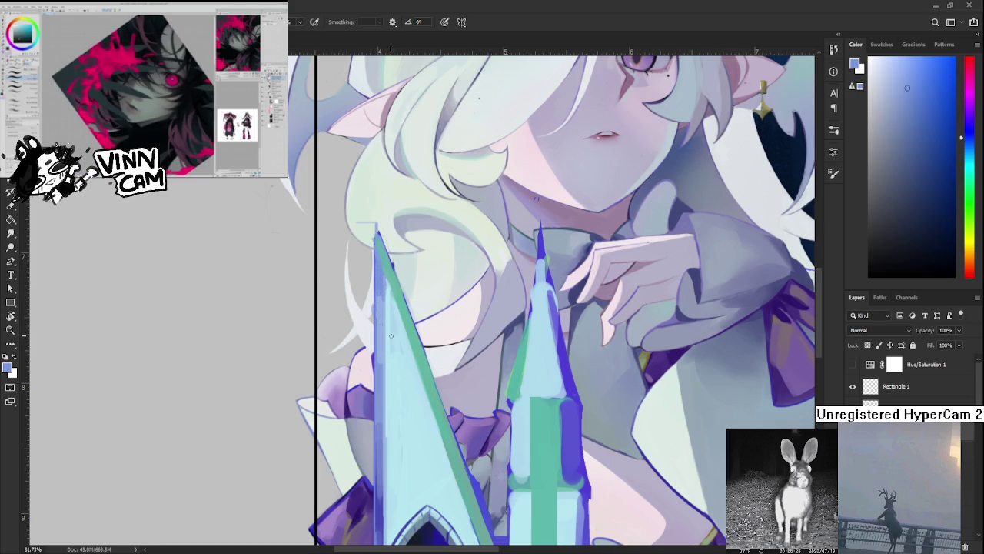
pyautogui.keyDown('alt'); pyautogui.click(387, 275); pyautogui.keyUp('alt')
# Sample teal green from the spire edge and zoom out to view the illustration
pyautogui.press('e')
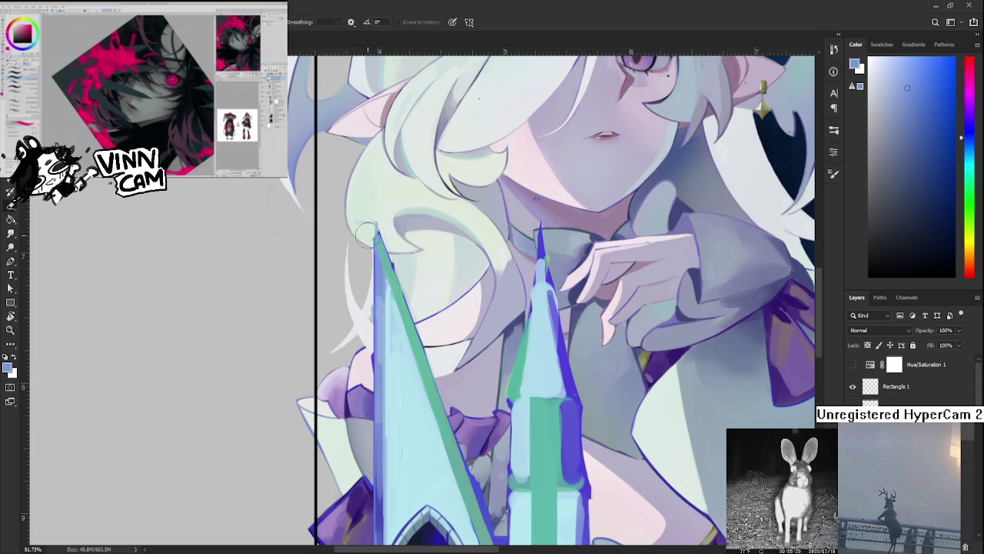
pyautogui.press('b')
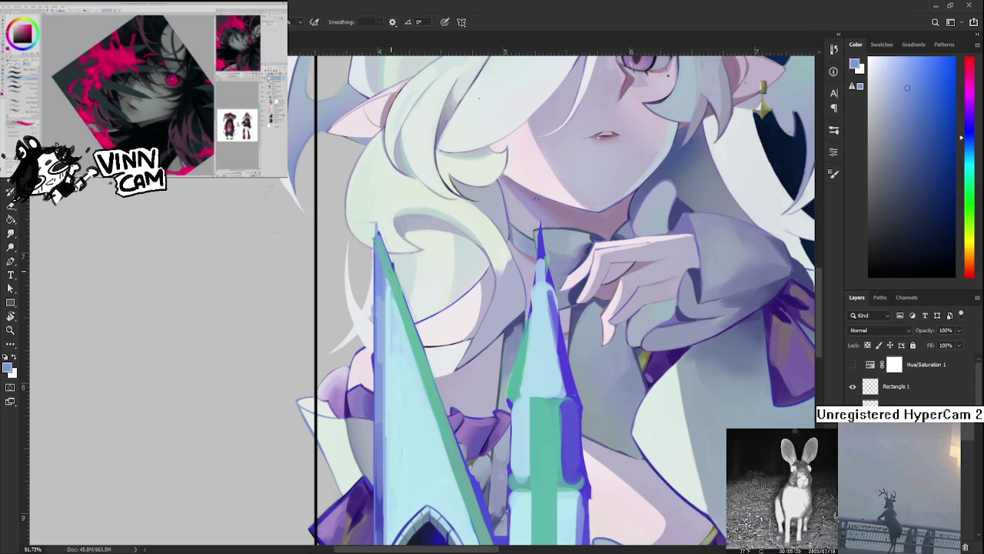
pyautogui.keyDown('alt'); pyautogui.click(390, 263); pyautogui.keyUp('alt')
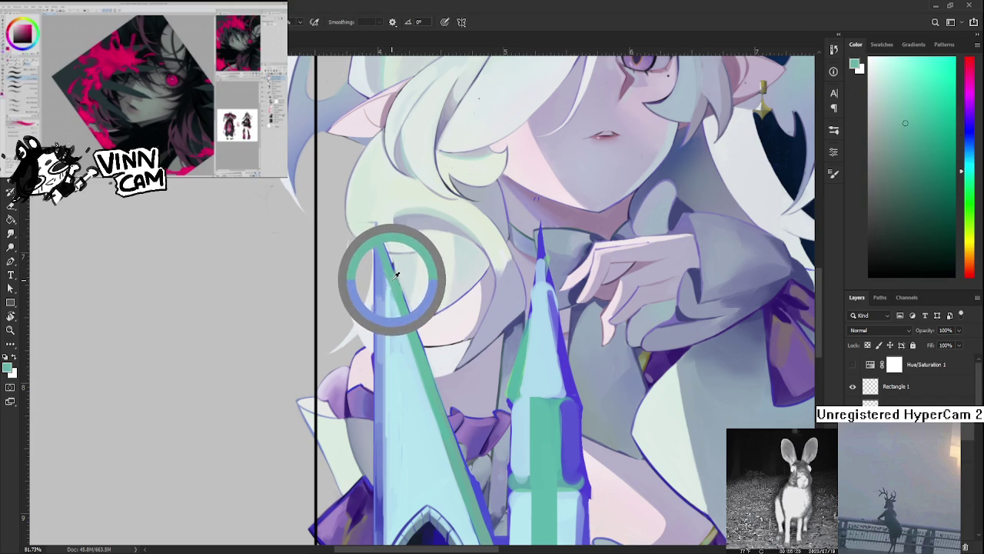
pyautogui.moveTo(390, 262); pyautogui.dragTo(390, 278)
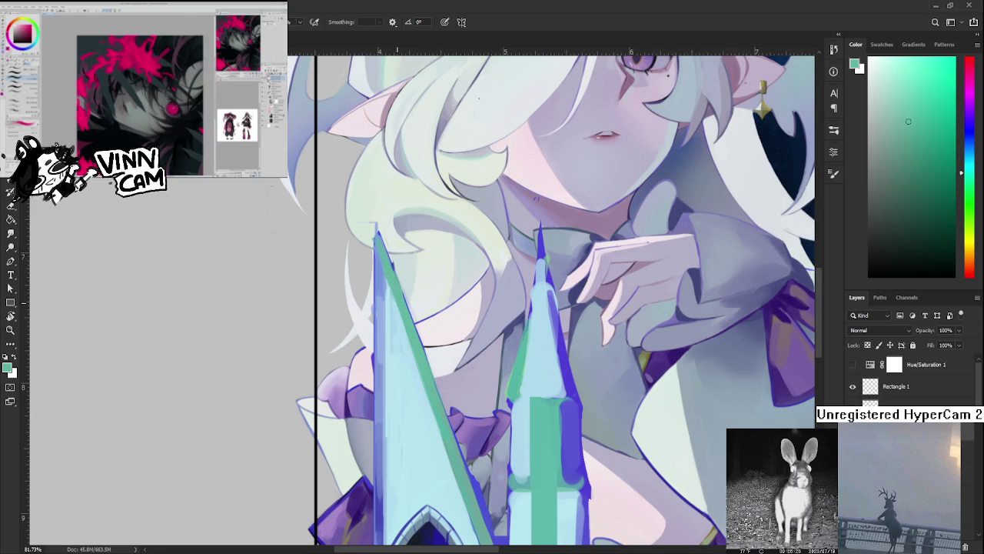
pyautogui.hotkey('ctrl', '-')
pyautogui.hotkey('ctrl', '-')
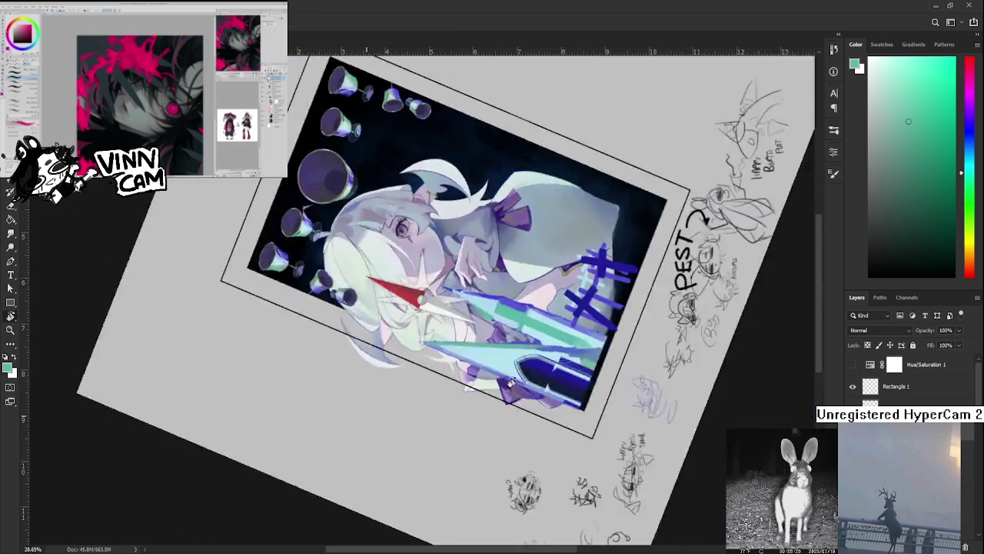
pyautogui.moveTo(492, 384)
pyautogui.mouseDown()
pyautogui.moveTo(542, 322)
pyautogui.moveTo(584, 307)
pyautogui.mouseUp()
# Tilt the canvas view slightly counter-clockwise around the crystal blade
pyautogui.scroll(2, 592, 315)
pyautogui.scroll(2, 600, 319)
pyautogui.scroll(2, 606, 320)
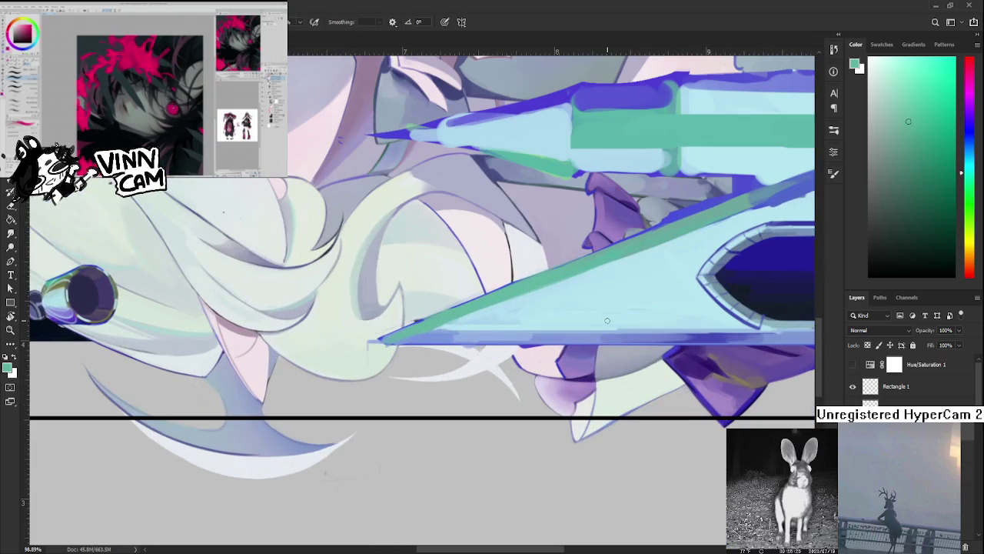
pyautogui.keyDown('alt'); pyautogui.click(567, 281); pyautogui.keyUp('alt')
pyautogui.press('r')
pyautogui.moveTo(567, 281)
pyautogui.mouseDown()
pyautogui.moveTo(516, 337)
pyautogui.moveTo(458, 316)
pyautogui.mouseUp()
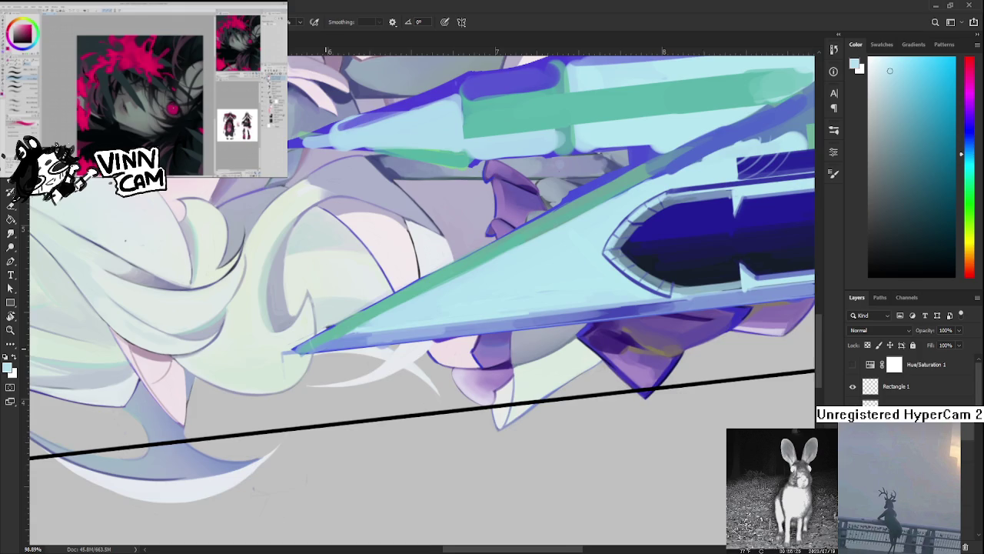
# Rotate the view further and try a dark navy stroke on the blade edge, then undo it
pyautogui.scroll(-2, 350, 338)
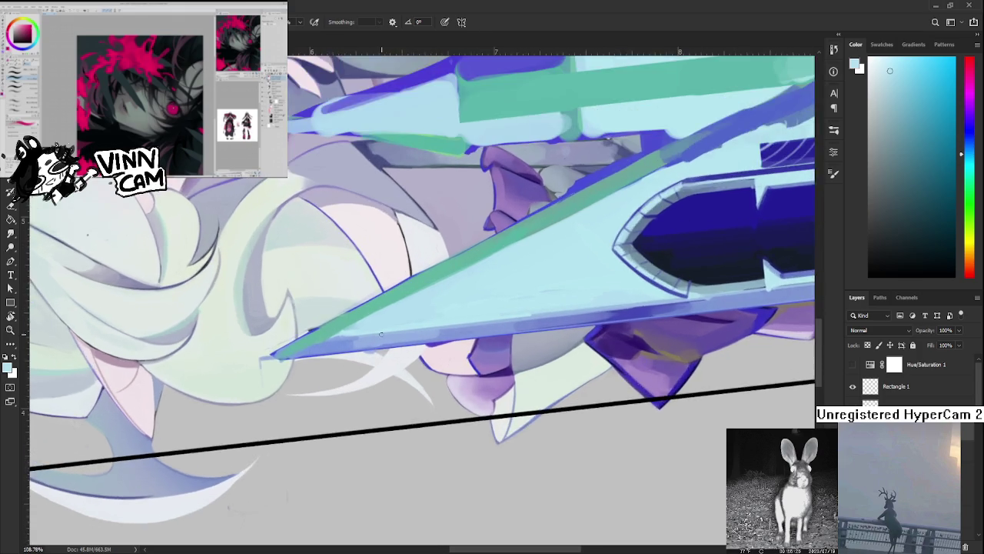
pyautogui.scroll(-3, 400, 323)
pyautogui.scroll(1, 419, 313)
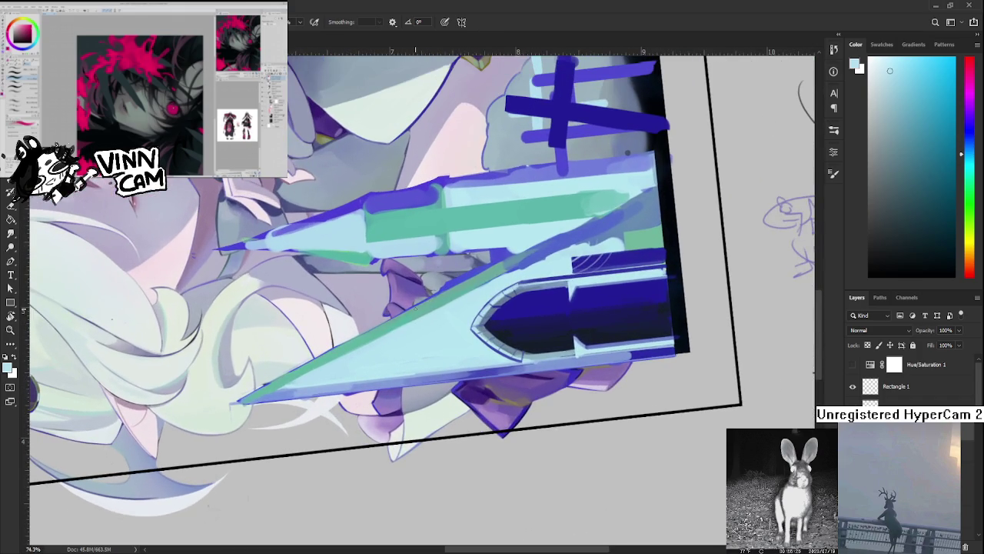
pyautogui.keyDown('alt'); pyautogui.click(510, 303); pyautogui.keyUp('alt')
pyautogui.press('r')
pyautogui.moveTo(510, 304); pyautogui.dragTo(430, 360)
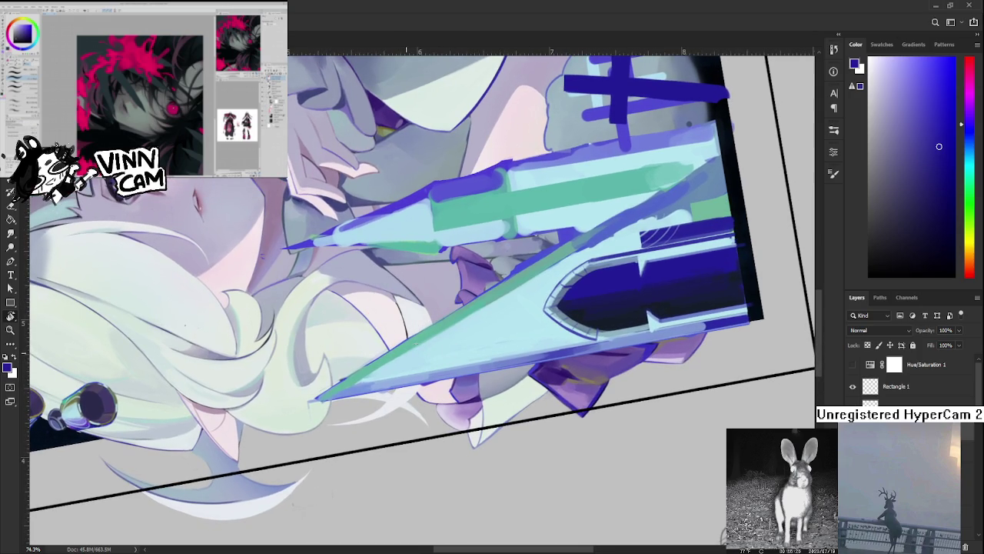
pyautogui.moveTo(395, 348); pyautogui.dragTo(370, 388)
pyautogui.hotkey('ctrl', 'z')
# Resample light cyan from the blade and turn the canvas back upright
pyautogui.scroll(-2, 413, 354)
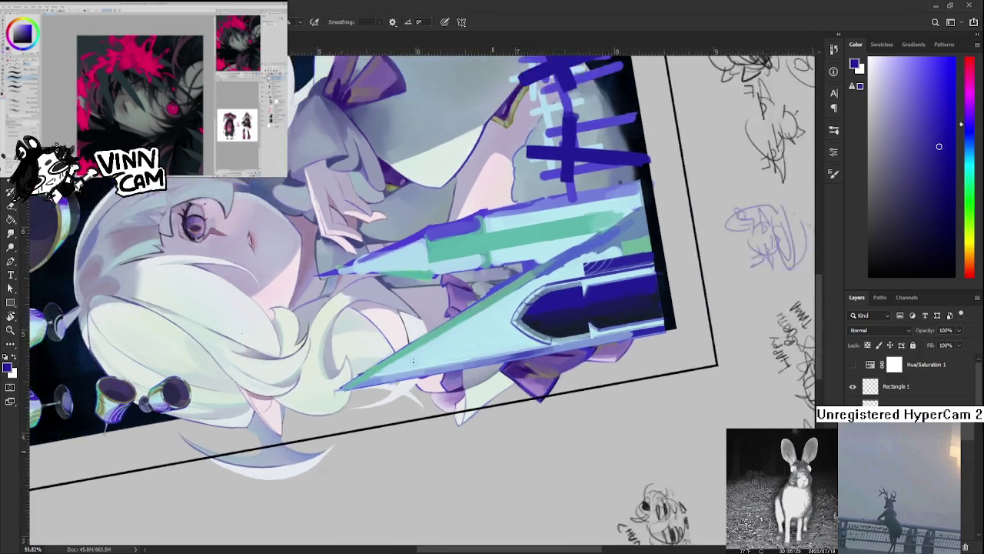
pyautogui.scroll(-2, 413, 355)
pyautogui.scroll(-2, 413, 359)
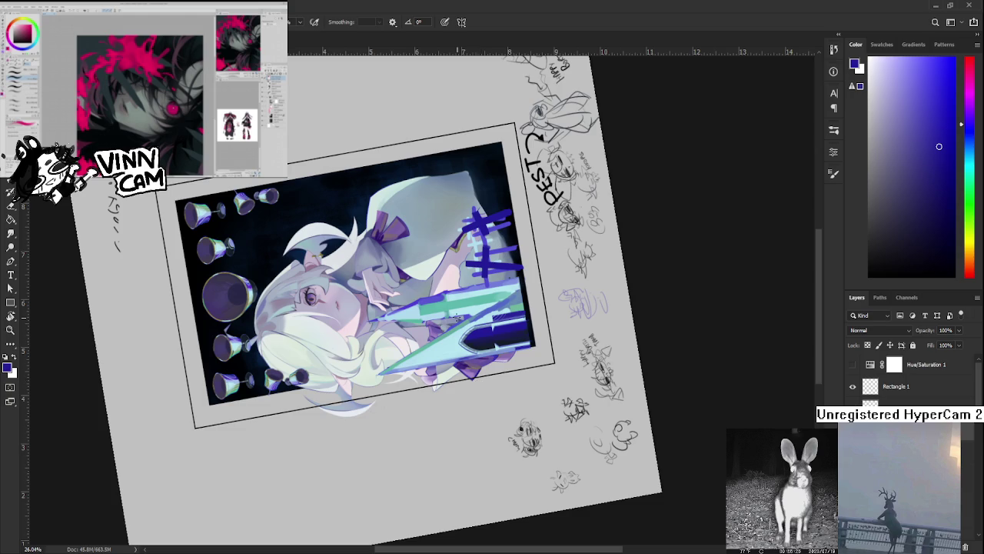
pyautogui.scroll(2, 463, 348)
pyautogui.scroll(2, 461, 346)
pyautogui.scroll(2, 453, 343)
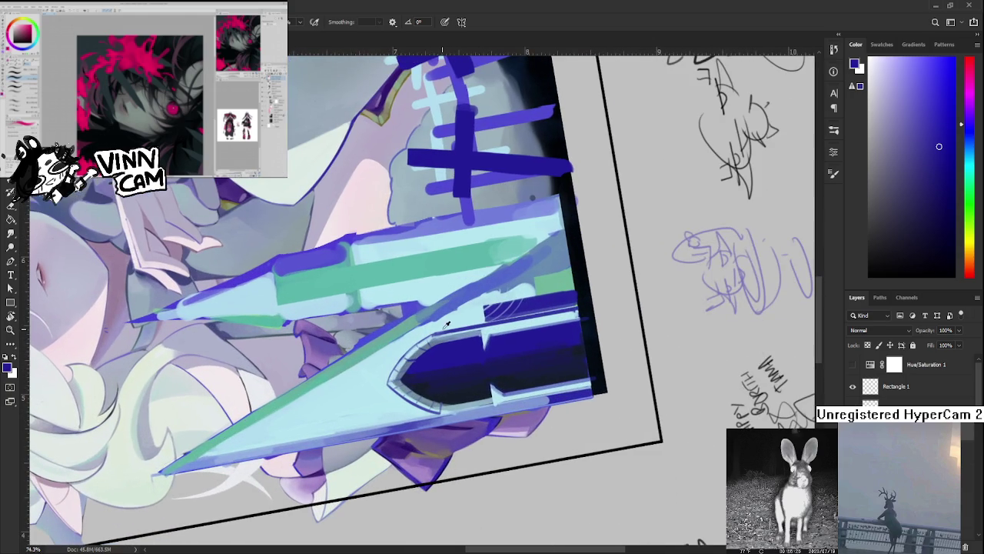
pyautogui.keyDown('alt'); pyautogui.click(433, 324); pyautogui.keyUp('alt')
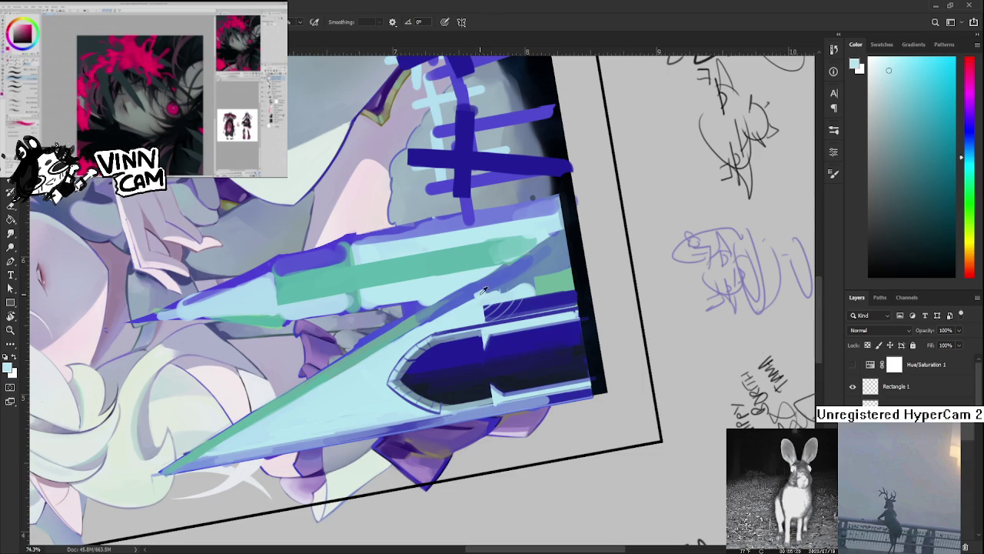
pyautogui.keyDown('alt'); pyautogui.click(483, 287); pyautogui.keyUp('alt')
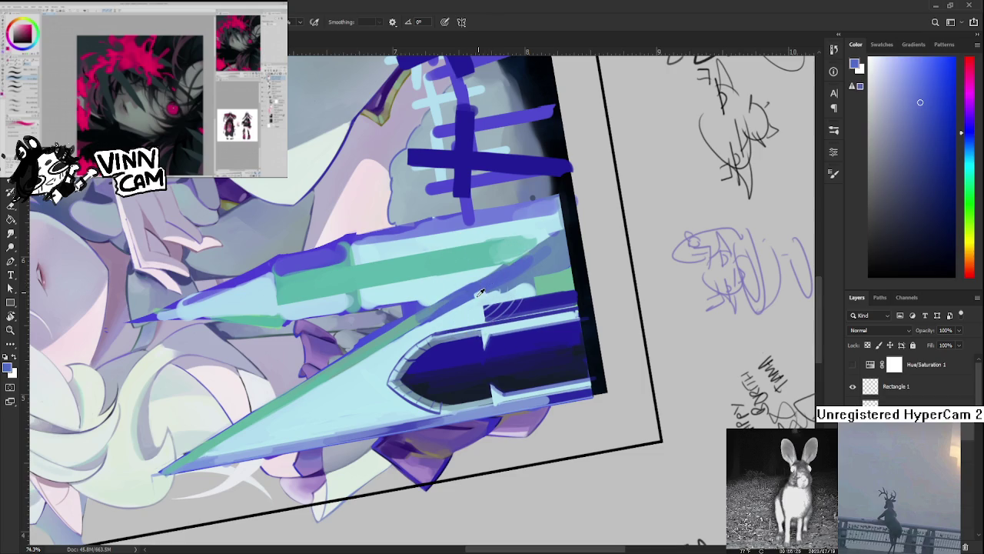
pyautogui.keyDown('alt'); pyautogui.click(476, 296); pyautogui.keyUp('alt')
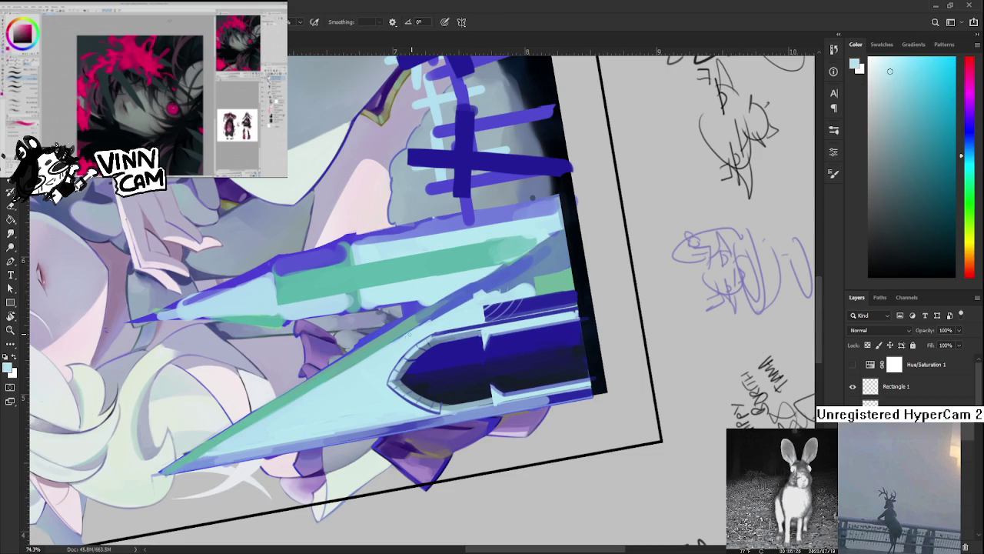
pyautogui.keyDown('alt'); pyautogui.click(395, 320); pyautogui.keyUp('alt')
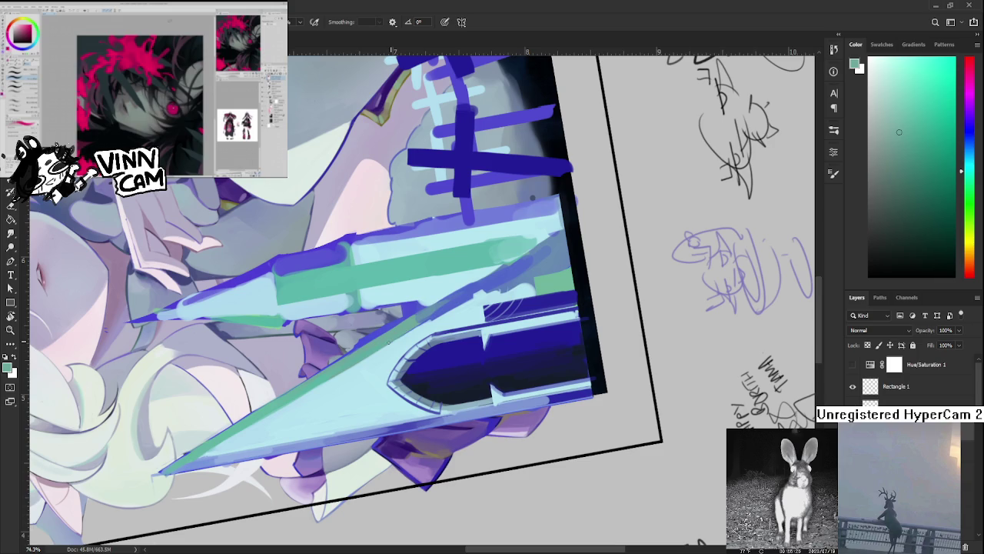
pyautogui.keyDown('alt'); pyautogui.click(399, 325); pyautogui.keyUp('alt')
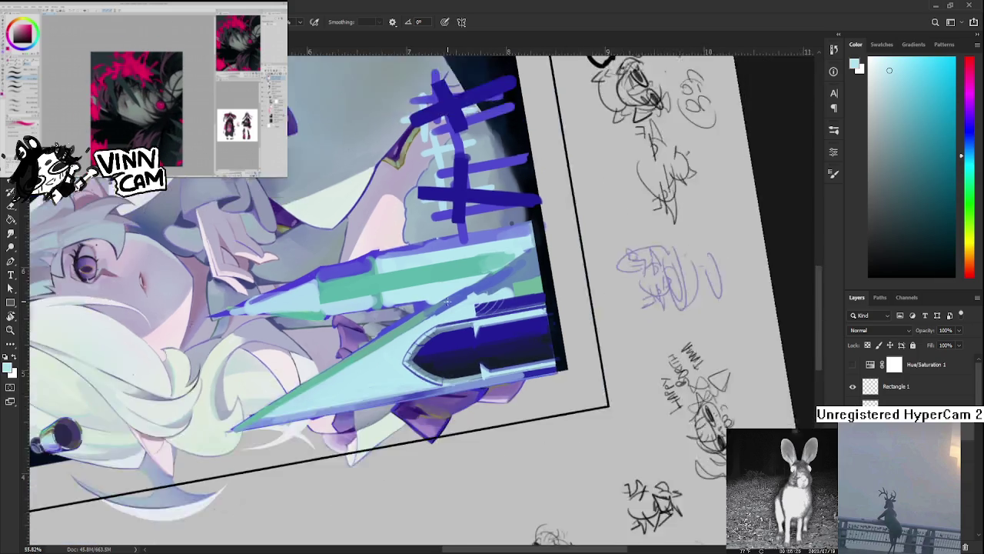
pyautogui.scroll(-5, 532, 198)
pyautogui.moveTo(507, 382); pyautogui.dragTo(504, 393)
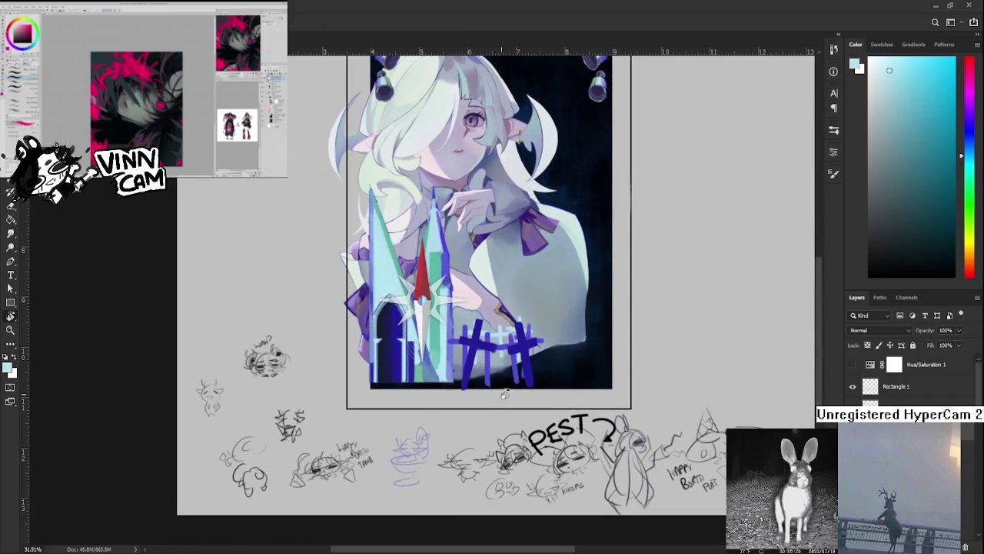
# Turn the canvas sideways and sample the spire's teal-green as the brush colour
pyautogui.scroll(2, 380, 266)
pyautogui.scroll(1, 380, 266)
pyautogui.scroll(1, 380, 266)
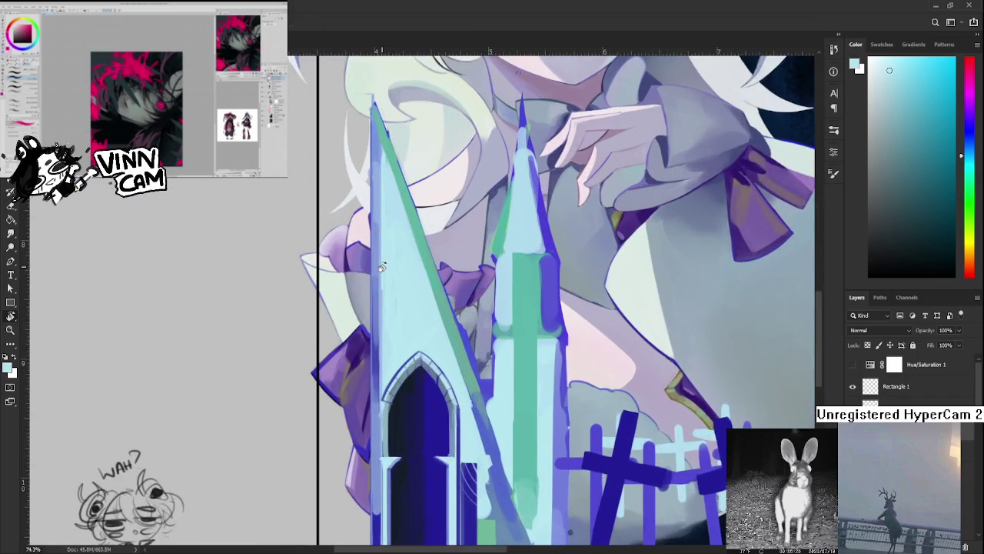
pyautogui.scroll(1, 380, 266)
pyautogui.scroll(1, 380, 266)
pyautogui.scroll(1, 406, 222)
pyautogui.scroll(1, 402, 345)
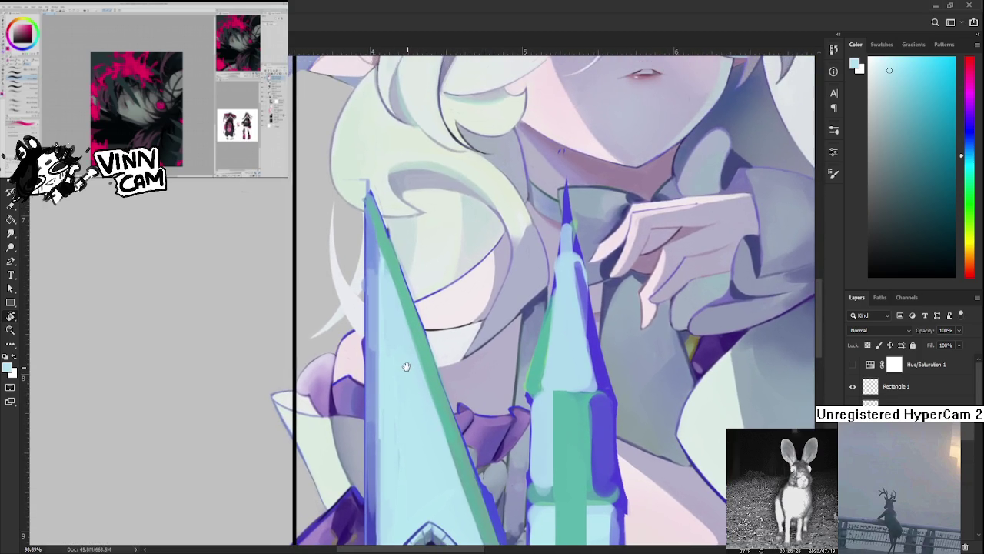
pyautogui.scroll(-3, 406, 366)
pyautogui.scroll(-4, 406, 367)
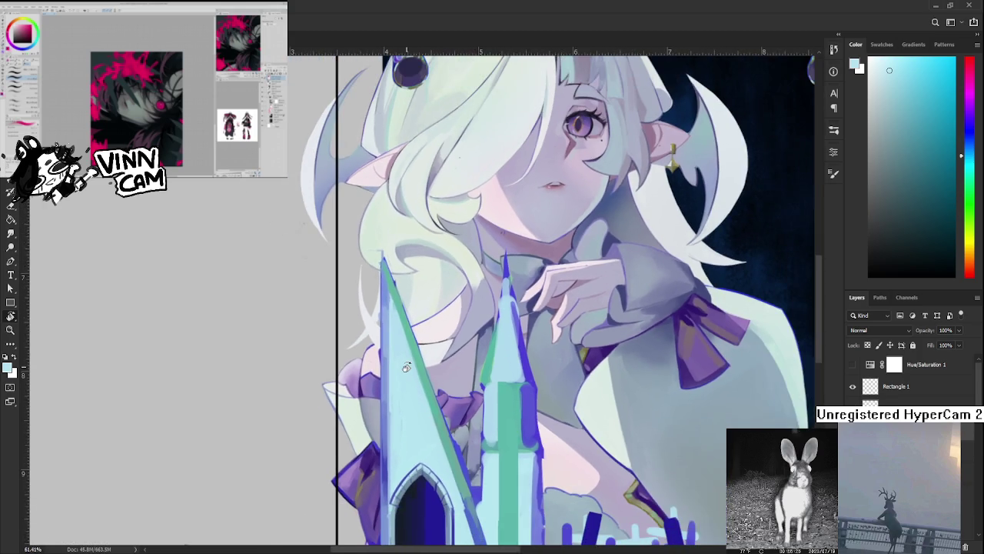
pyautogui.scroll(-1, 406, 366)
pyautogui.scroll(-1, 406, 366)
pyautogui.moveTo(507, 374); pyautogui.dragTo(354, 399)
pyautogui.moveTo(260, 265); pyautogui.dragTo(380, 274)
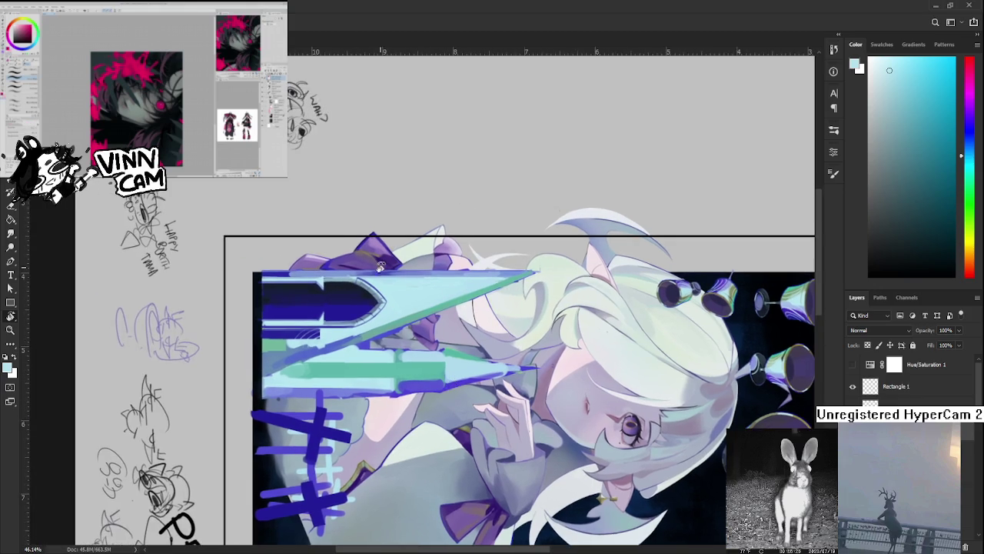
pyautogui.scroll(1, 381, 274)
pyautogui.scroll(1, 380, 274)
pyautogui.keyDown('alt'); pyautogui.click(383, 343); pyautogui.keyUp('alt')
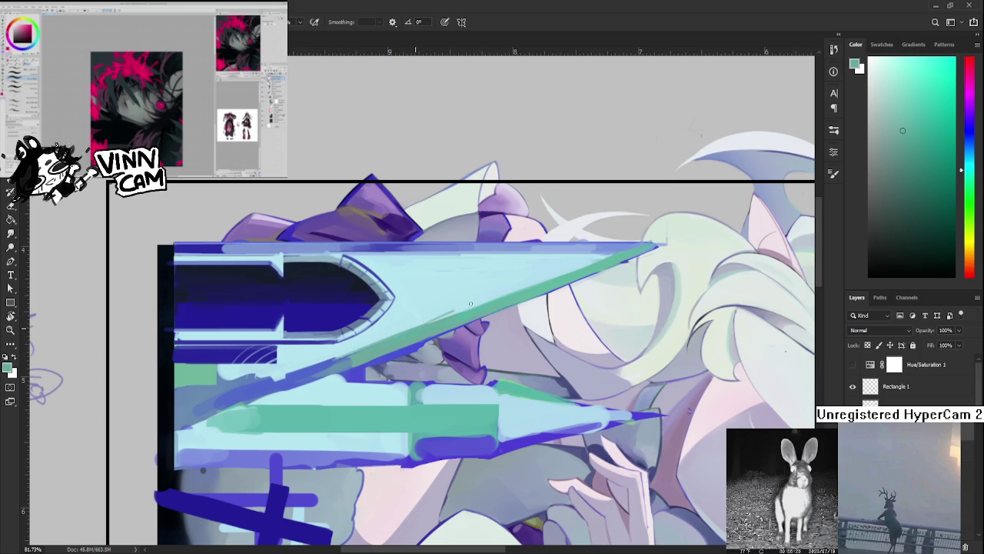
# Pan along the sideways spire and sample its soft periwinkle blue
pyautogui.moveTo(447, 313); pyautogui.dragTo(379, 344)
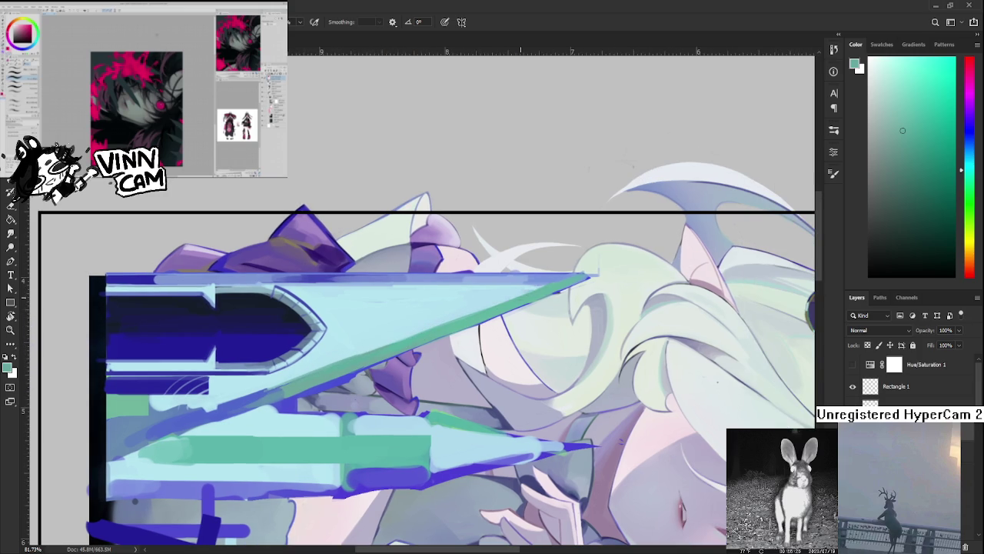
pyautogui.keyDown('alt'); pyautogui.click(553, 273); pyautogui.keyUp('alt')
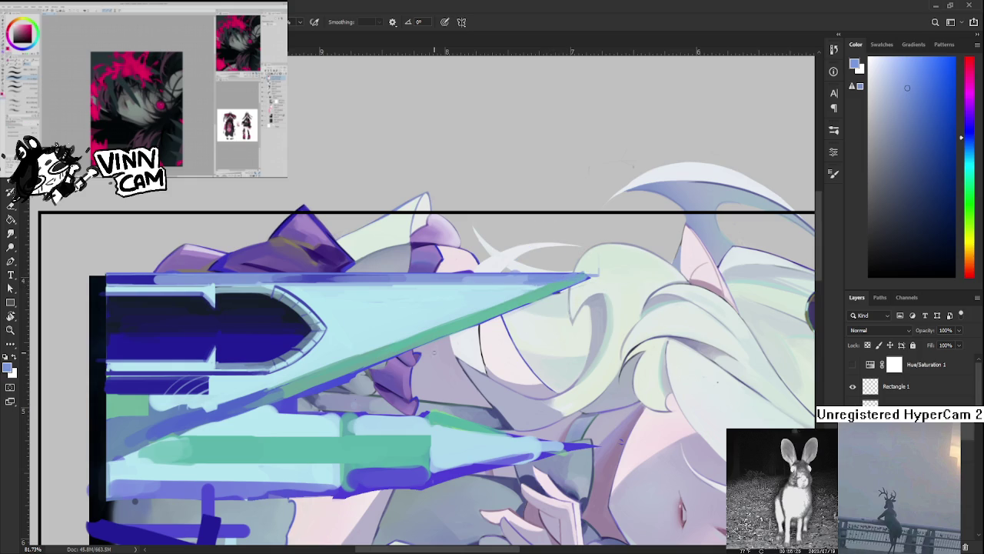
pyautogui.scroll(-5, 435, 352)
pyautogui.scroll(-3, 434, 352)
pyautogui.moveTo(461, 323); pyautogui.dragTo(538, 308)
pyautogui.scroll(2, 543, 304)
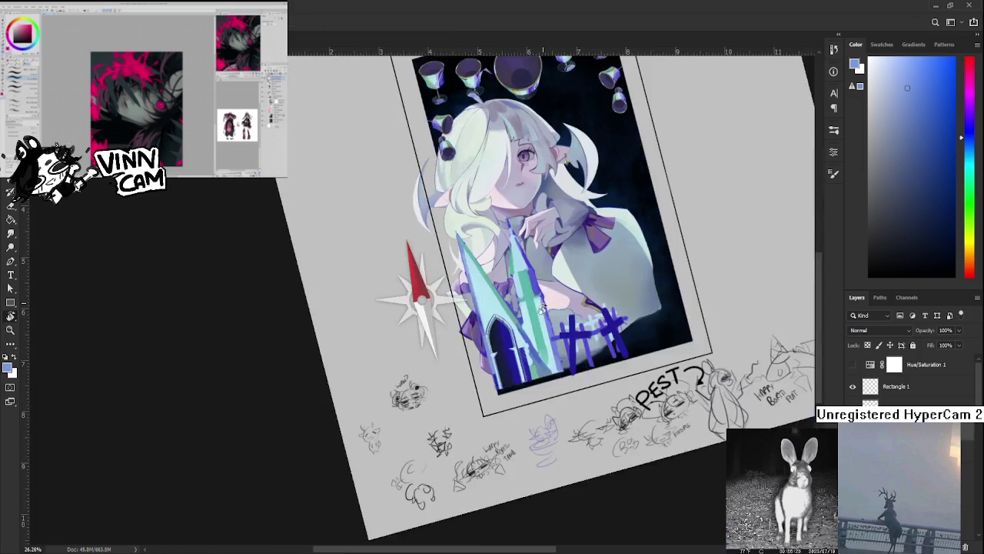
# Reset the view upright and sample a darker navy blue from the spire
pyautogui.press('Escape')
pyautogui.scroll(2, 481, 328)
pyautogui.scroll(2, 481, 329)
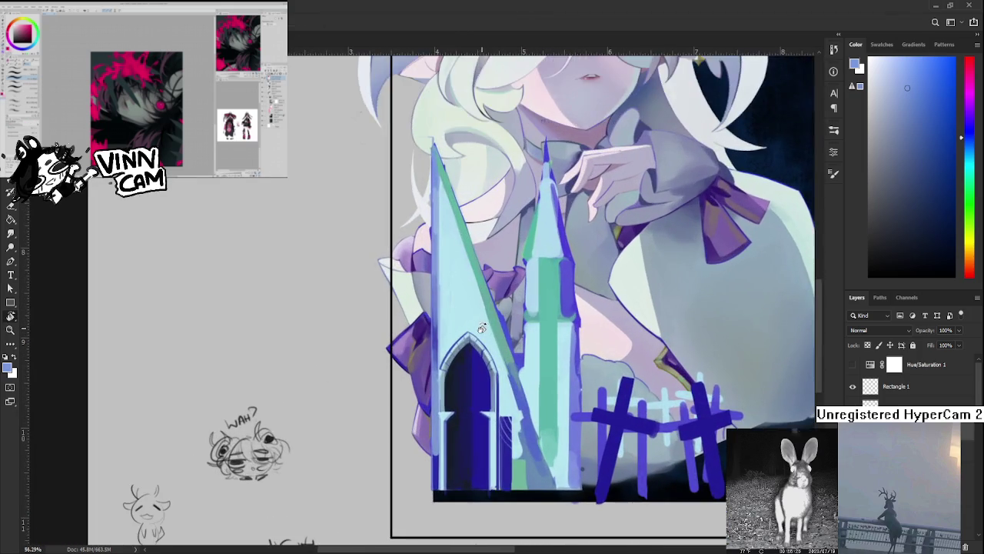
pyautogui.scroll(1, 481, 328)
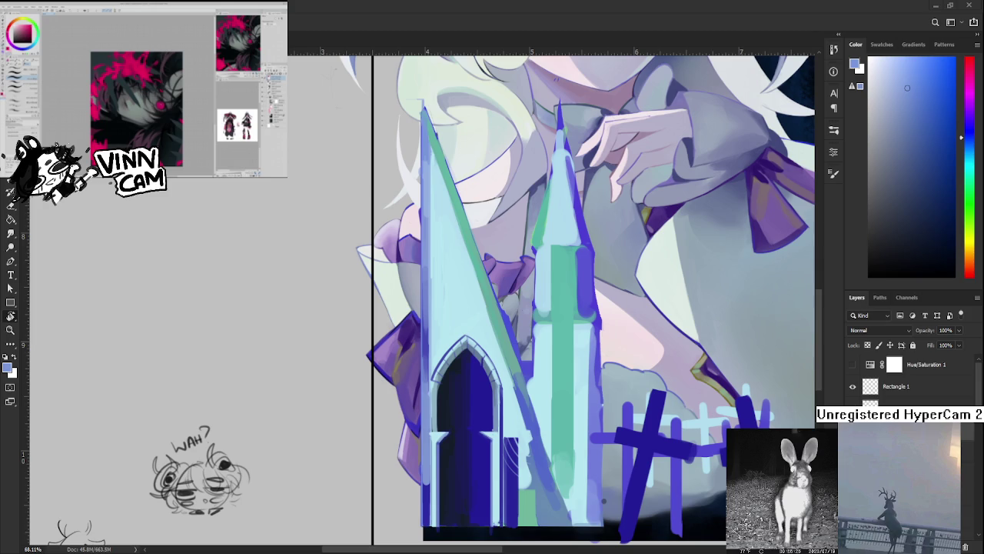
pyautogui.press('b')
pyautogui.keyDown('alt'); pyautogui.click(427, 329); pyautogui.keyUp('alt')
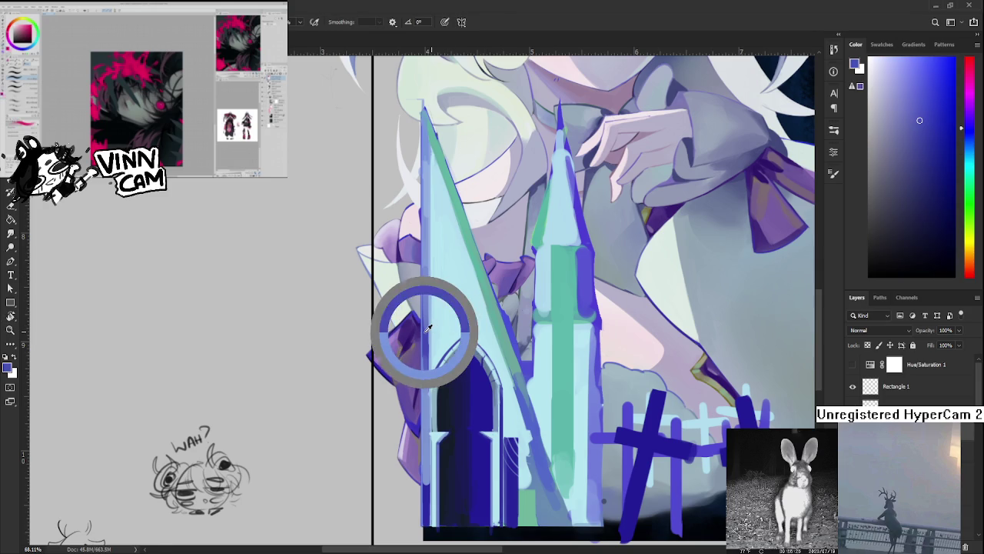
pyautogui.scroll(1, 427, 329)
pyautogui.moveTo(505, 299); pyautogui.dragTo(441, 374)
# Erase spire paint along the edge beside the purple bow and compare before and after
pyautogui.press('e')
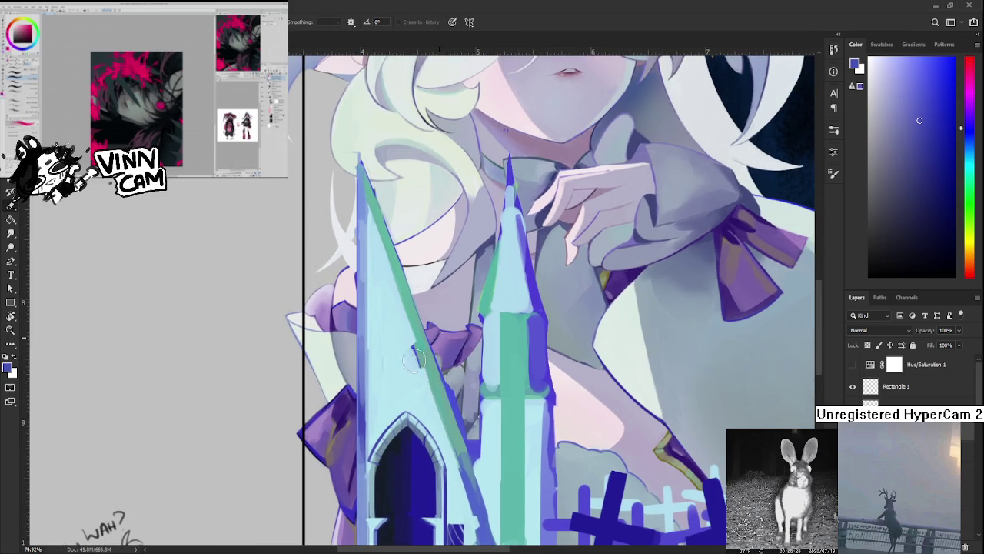
pyautogui.moveTo(434, 341); pyautogui.dragTo(418, 392)
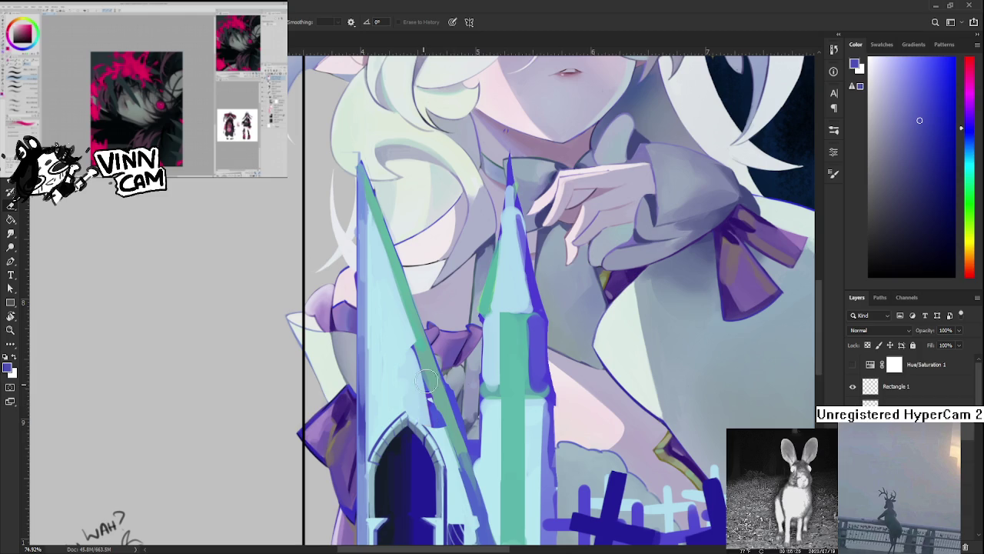
pyautogui.hotkey('ctrl', '0')
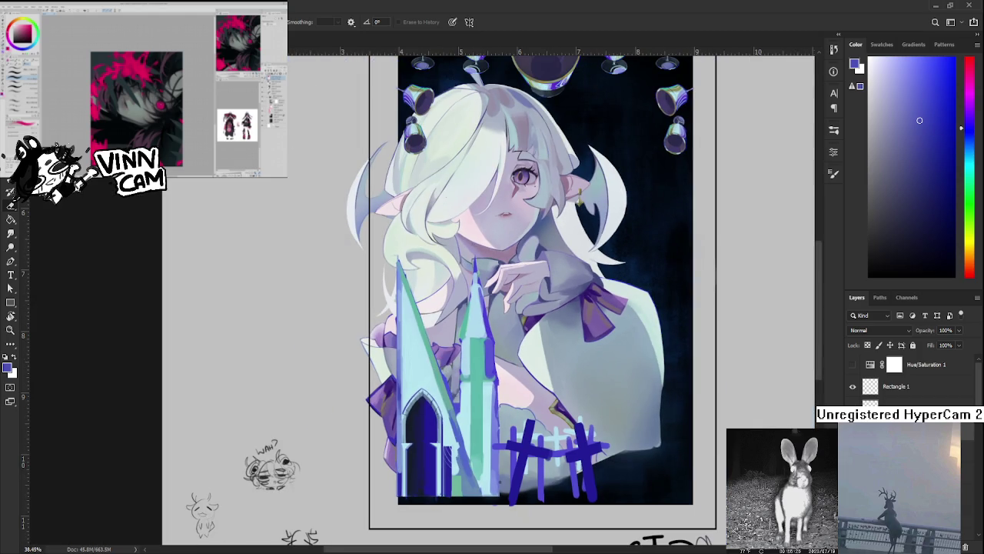
pyautogui.hotkey('ctrl', 'z')
pyautogui.hotkey('ctrl', 'shift', 'z')
pyautogui.hotkey('ctrl', 'z')
pyautogui.hotkey('ctrl', 'shift', 'z')
pyautogui.scroll(-3, 538, 308)
pyautogui.scroll(1, 539, 308)
# Step through recent strokes with undo/redo, keeping the darker arch and fence strokes
pyautogui.hotkey('ctrl', 'z')
pyautogui.hotkey('ctrl', 'shift', 'z')
pyautogui.hotkey('ctrl', 'z')
pyautogui.hotkey('ctrl', 'shift', 'z')
pyautogui.hotkey('ctrl', 'z')
pyautogui.hotkey('ctrl', 'shift', 'z')
pyautogui.scroll(1, 301, 513)
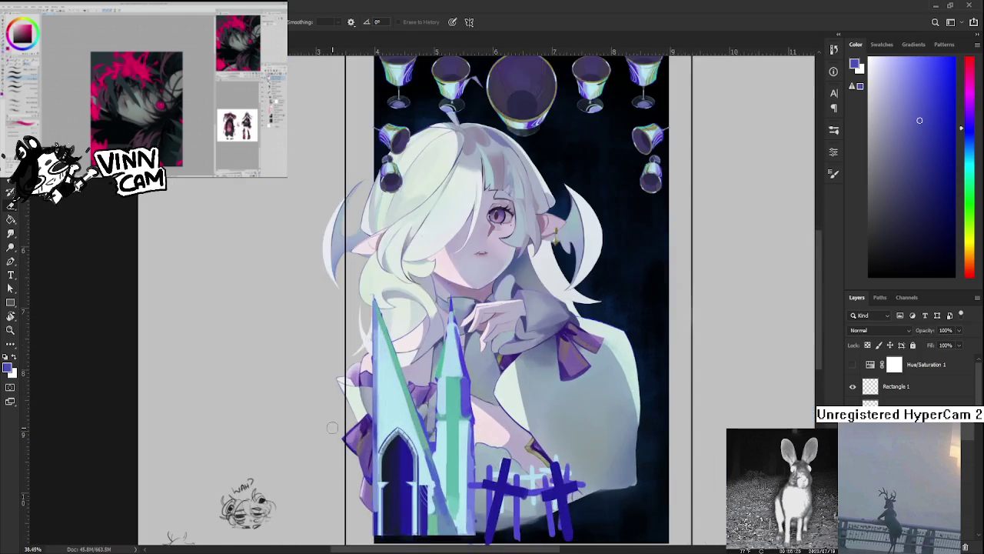
pyautogui.scroll(1, 300, 513)
pyautogui.scroll(2, 301, 513)
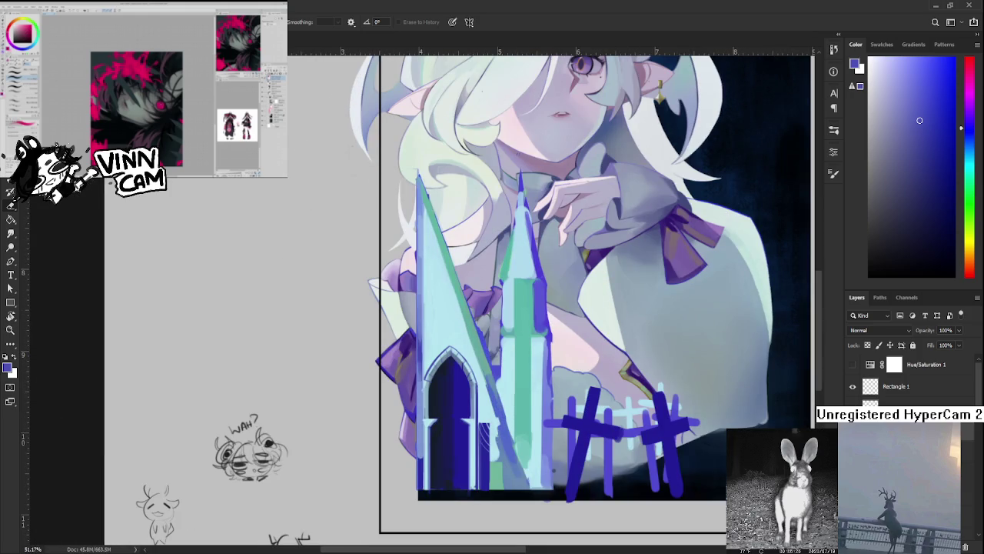
pyautogui.hotkey('ctrl', 'z')
pyautogui.hotkey('ctrl', 'shift', 'z')
# Erase a little more spire paint so more of the purple bow shows
pyautogui.moveTo(362, 352)
pyautogui.mouseDown()
pyautogui.moveTo(365, 338)
pyautogui.moveTo(370, 346)
pyautogui.moveTo(352, 348)
pyautogui.moveTo(361, 335)
pyautogui.moveTo(371, 358)
pyautogui.mouseUp()
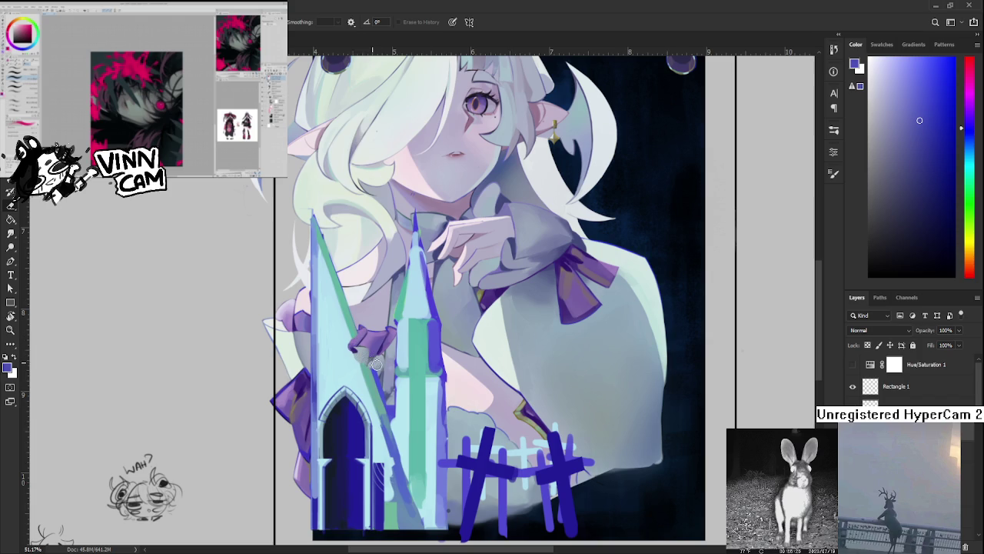
pyautogui.hscroll(-2, 422, 353)
pyautogui.scroll(-1, 422, 353)
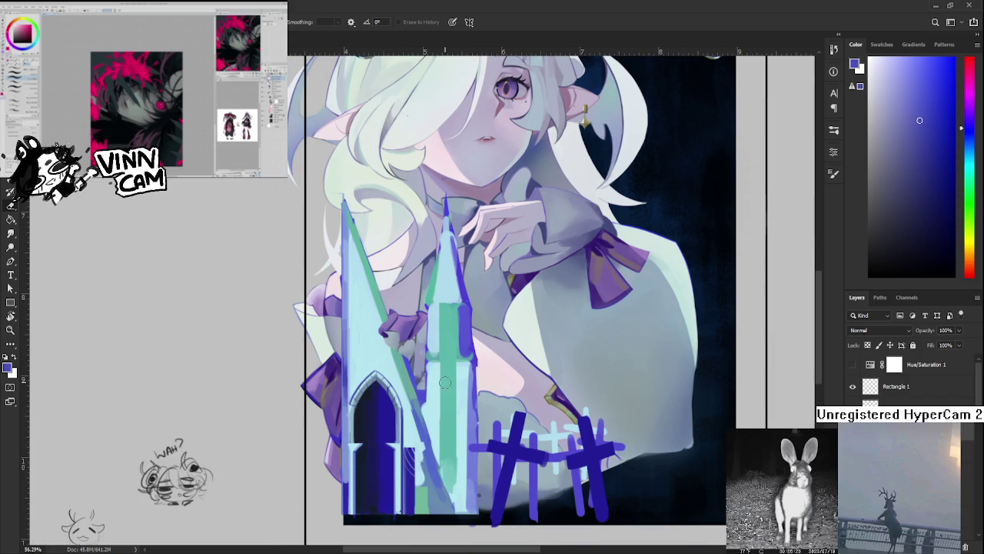
pyautogui.scroll(1, 446, 396)
pyautogui.scroll(1, 369, 317)
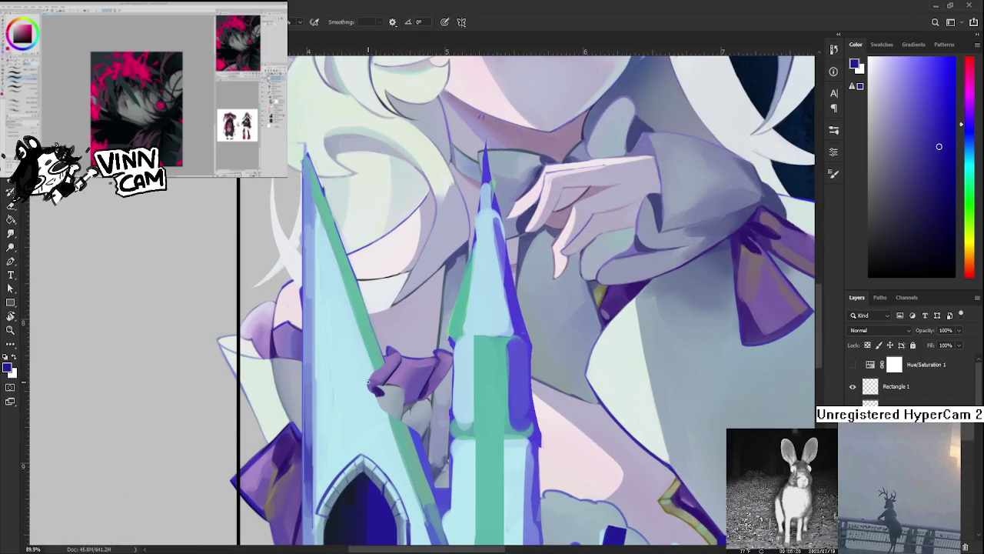
# Sample the pale cyan from the spire with the brush and zoom out to see the figure
pyautogui.press('e')
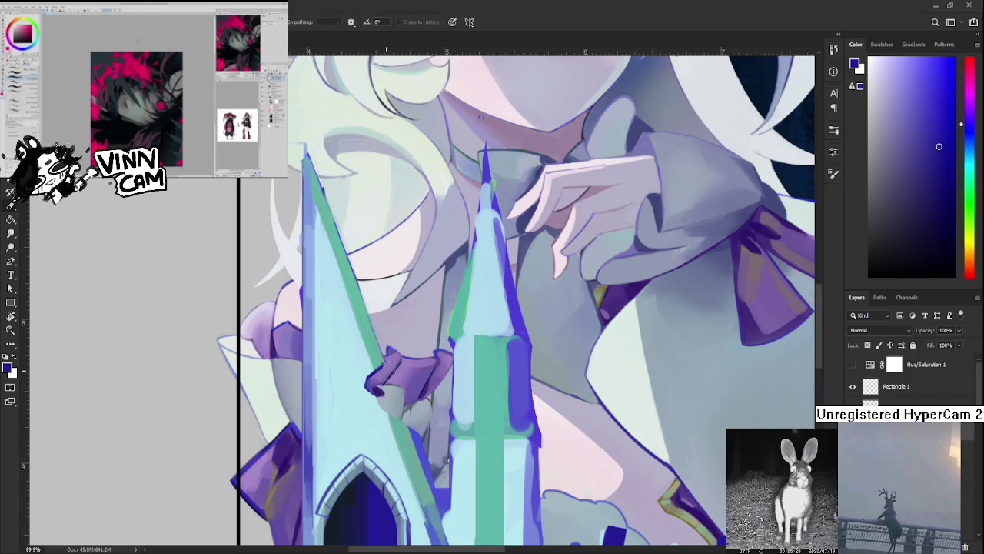
pyautogui.press('b')
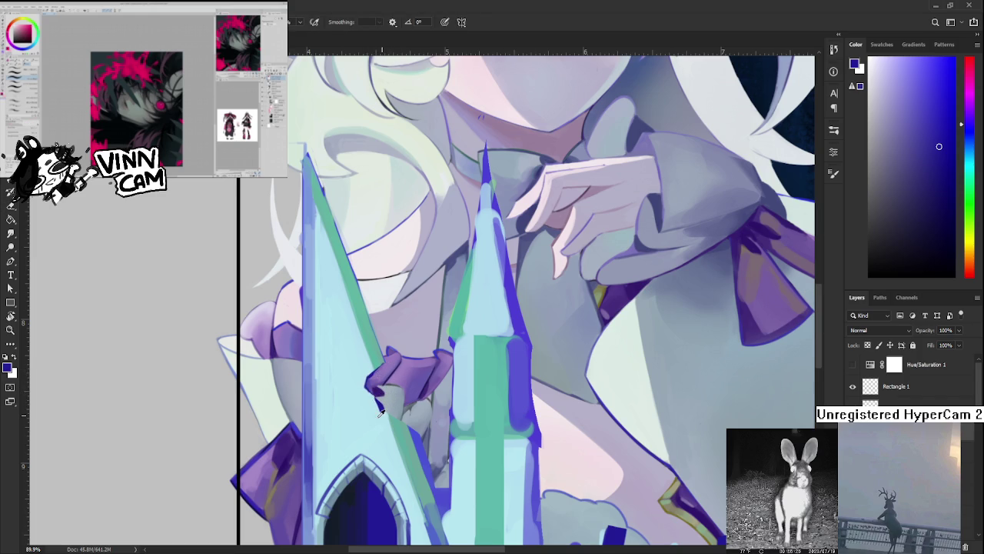
pyautogui.keyDown('alt'); pyautogui.click(379, 411); pyautogui.keyUp('alt')
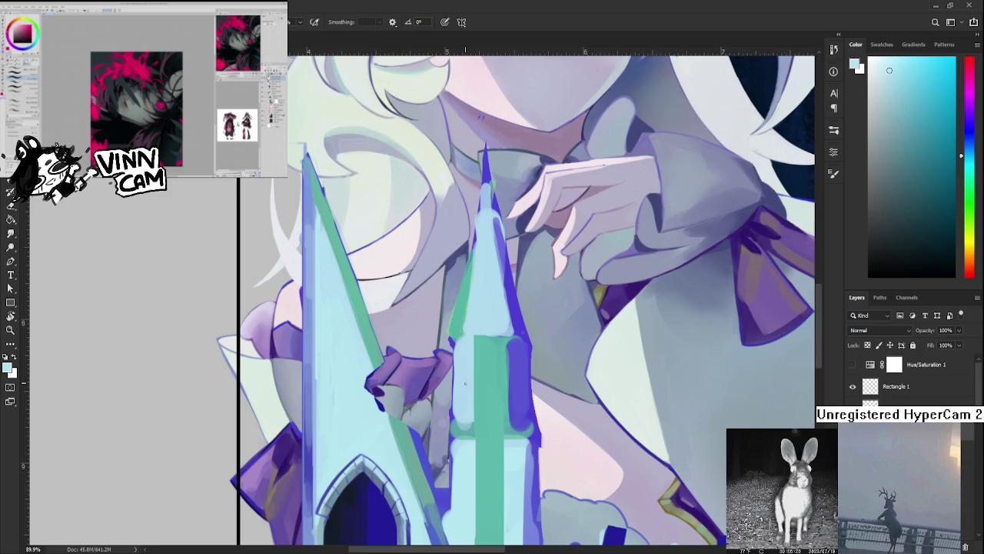
pyautogui.scroll(-3, 464, 383)
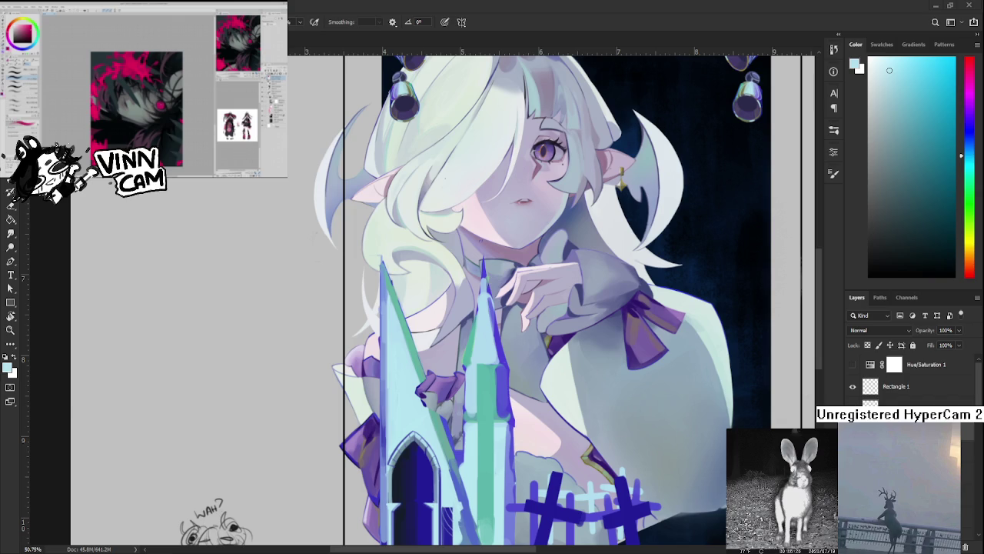
# Sample the deep indigo outline colour, toggling between eraser and brush
pyautogui.scroll(2, 462, 442)
pyautogui.scroll(2, 462, 442)
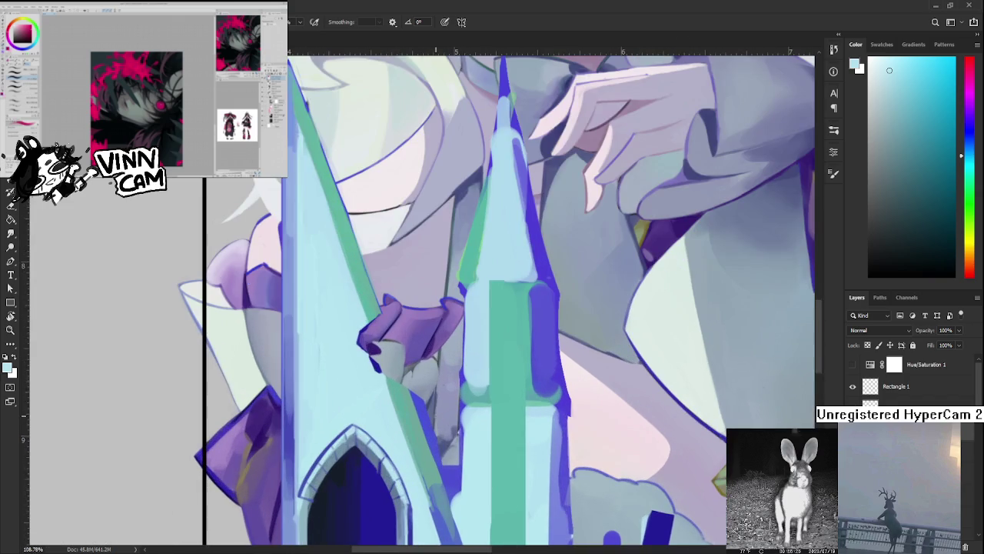
pyautogui.keyDown('alt'); pyautogui.click(377, 368); pyautogui.keyUp('alt')
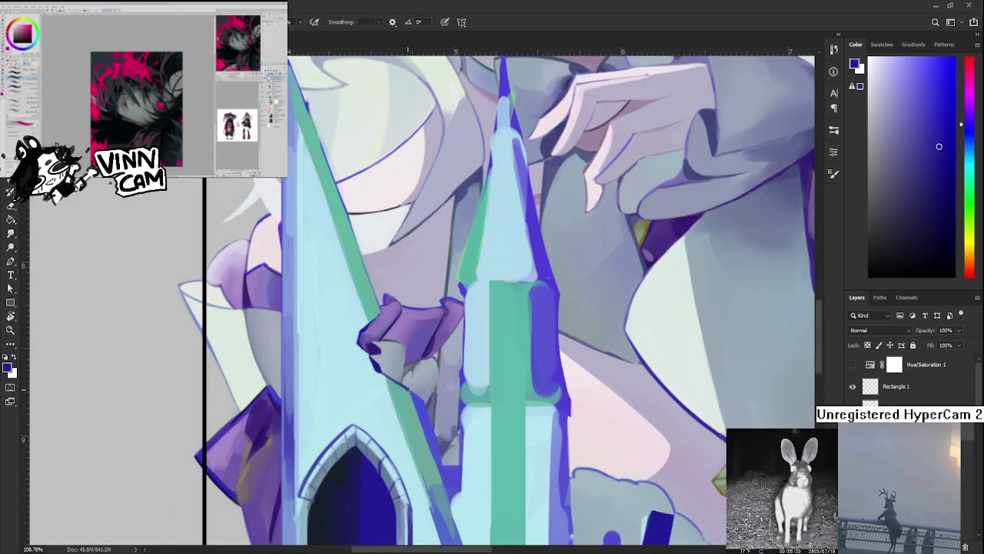
pyautogui.press('e')
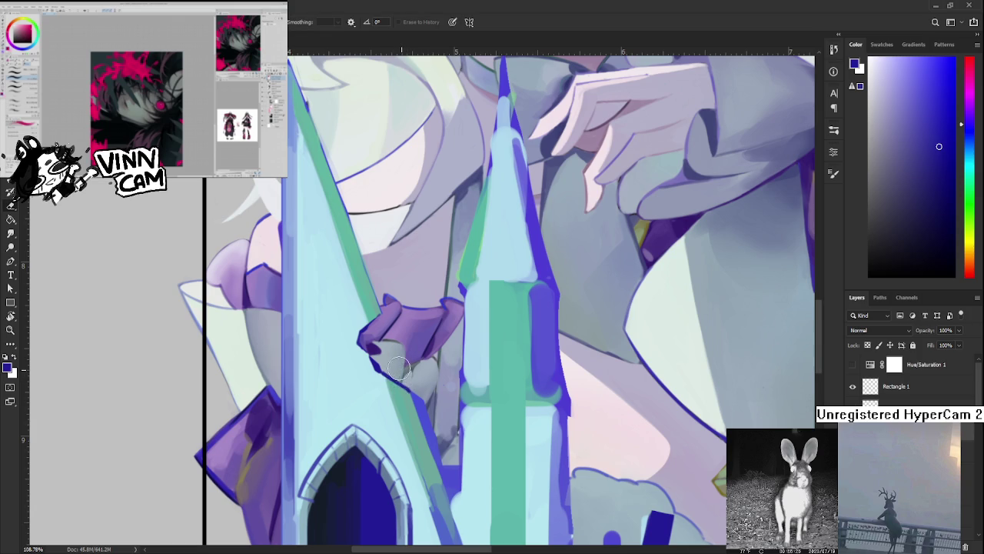
pyautogui.scroll(3, 408, 376)
pyautogui.press('b')
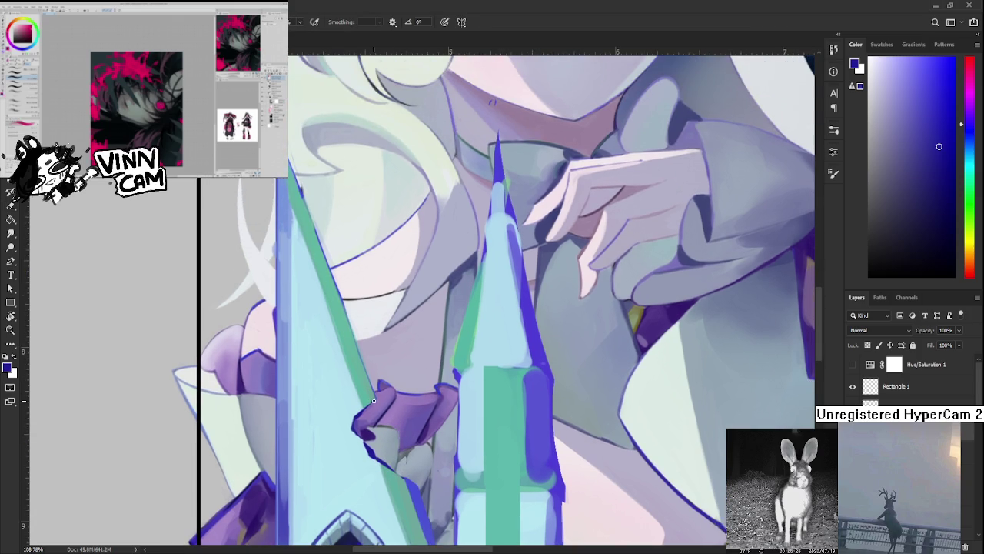
pyautogui.press('e')
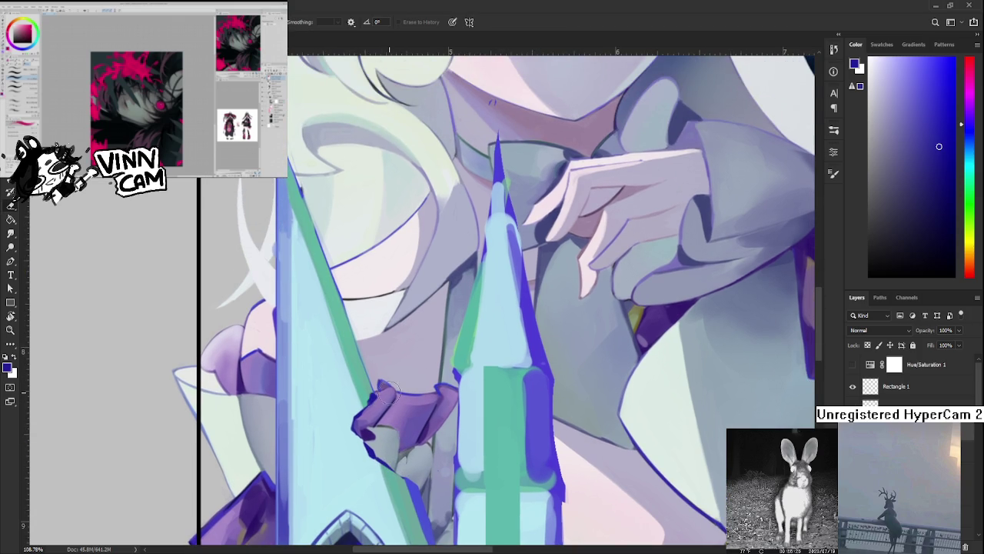
# Pan to the spire base and paint small dark indigo strokes there
pyautogui.scroll(-1, 438, 374)
pyautogui.scroll(-4, 440, 369)
pyautogui.scroll(4, 440, 368)
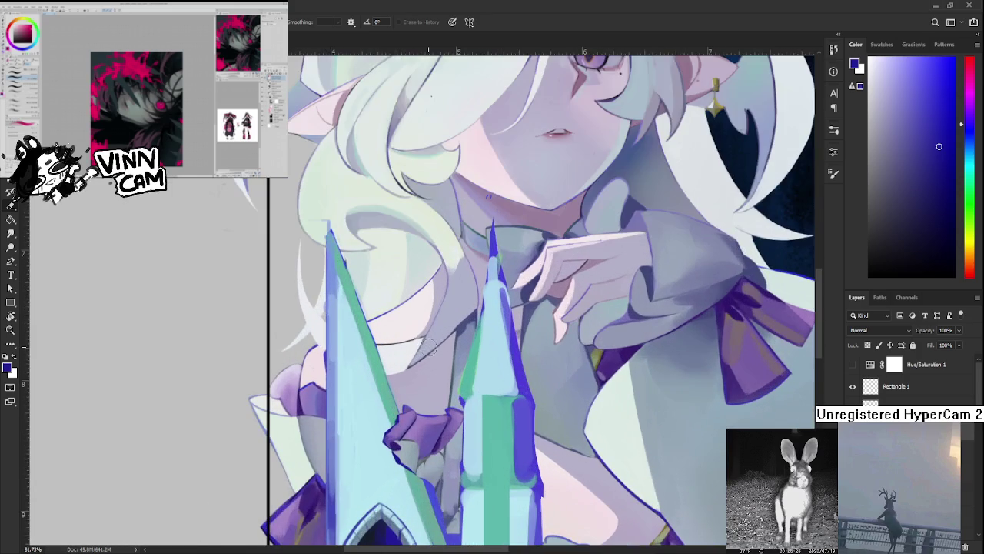
pyautogui.scroll(-2, 415, 356)
pyautogui.scroll(-2, 415, 356)
pyautogui.scroll(3, 417, 346)
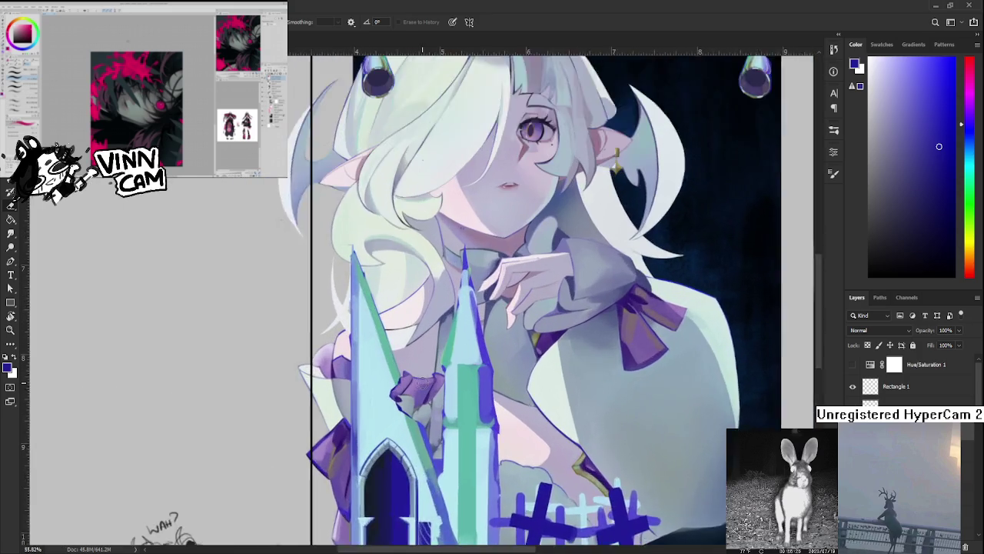
pyautogui.scroll(2, 423, 385)
pyautogui.moveTo(408, 399)
pyautogui.mouseDown()
pyautogui.moveTo(359, 389)
pyautogui.moveTo(367, 358)
pyautogui.mouseUp()
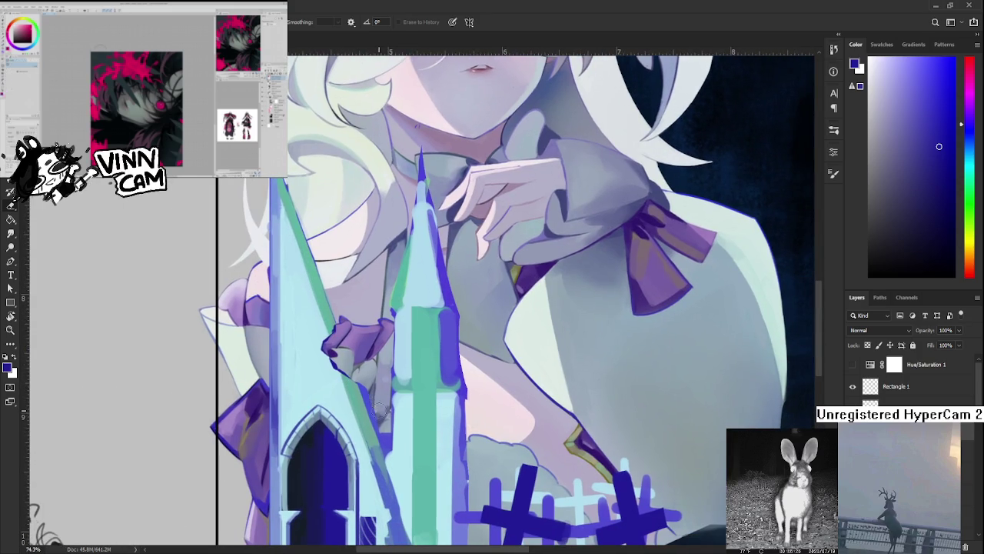
pyautogui.press('b')
pyautogui.moveTo(371, 413); pyautogui.dragTo(361, 424)
pyautogui.scroll(2, 399, 398)
pyautogui.scroll(1, 403, 392)
pyautogui.press('e')
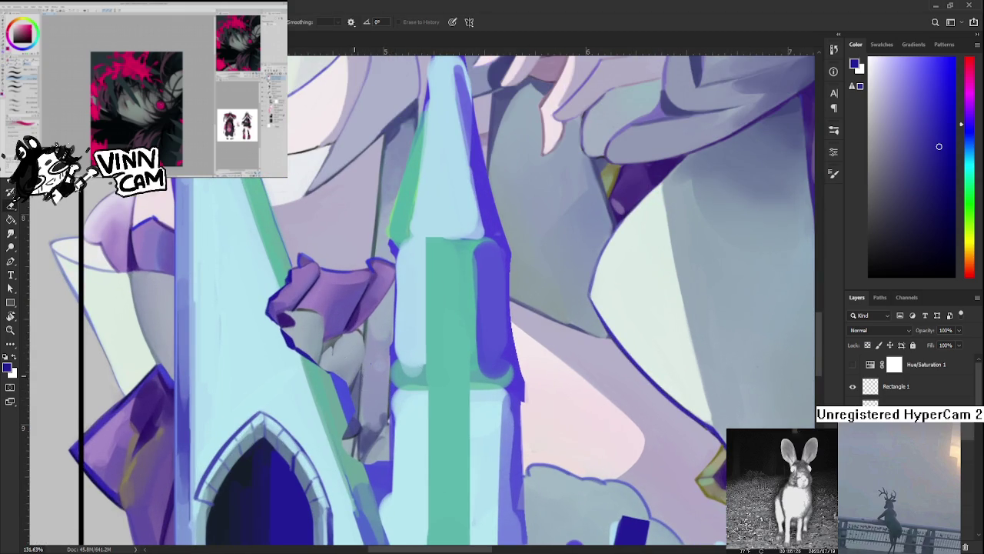
# Paint a short dark stroke on the left spire's edge, alternately sampling teal and dark blue
pyautogui.press('b')
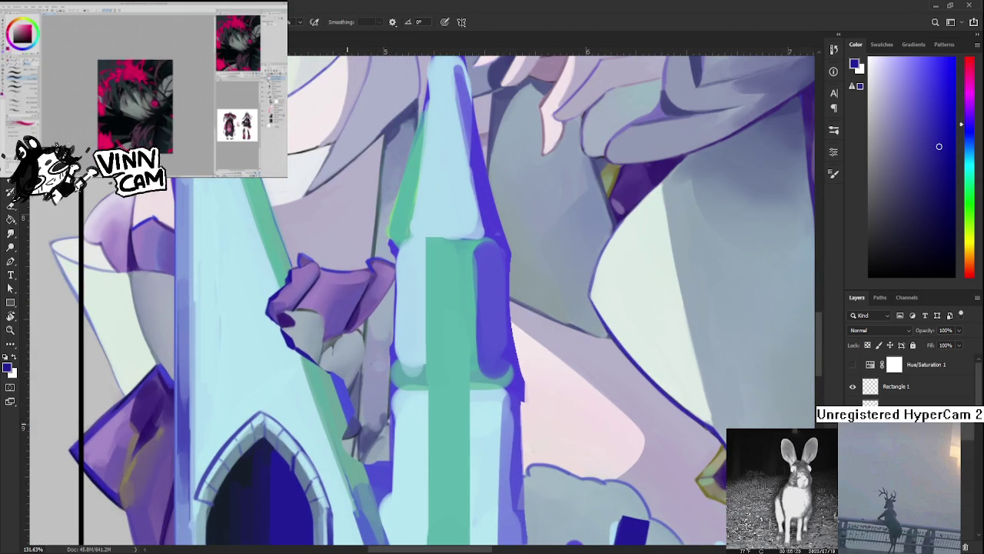
pyautogui.moveTo(346, 422); pyautogui.dragTo(341, 439)
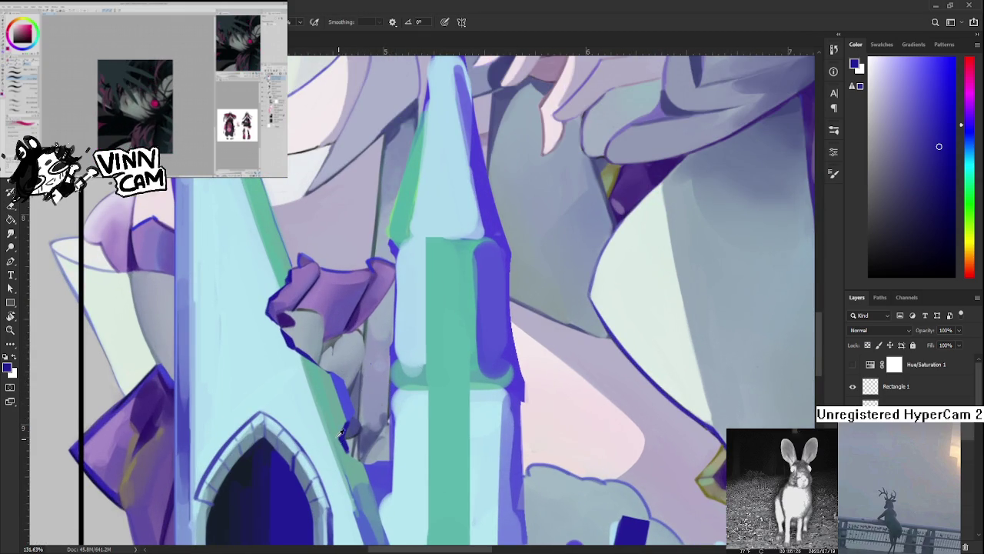
pyautogui.keyDown('alt'); pyautogui.click(339, 433); pyautogui.keyUp('alt')
pyautogui.keyDown('alt'); pyautogui.click(340, 429); pyautogui.keyUp('alt')
pyautogui.keyDown('alt'); pyautogui.click(341, 438); pyautogui.keyUp('alt')
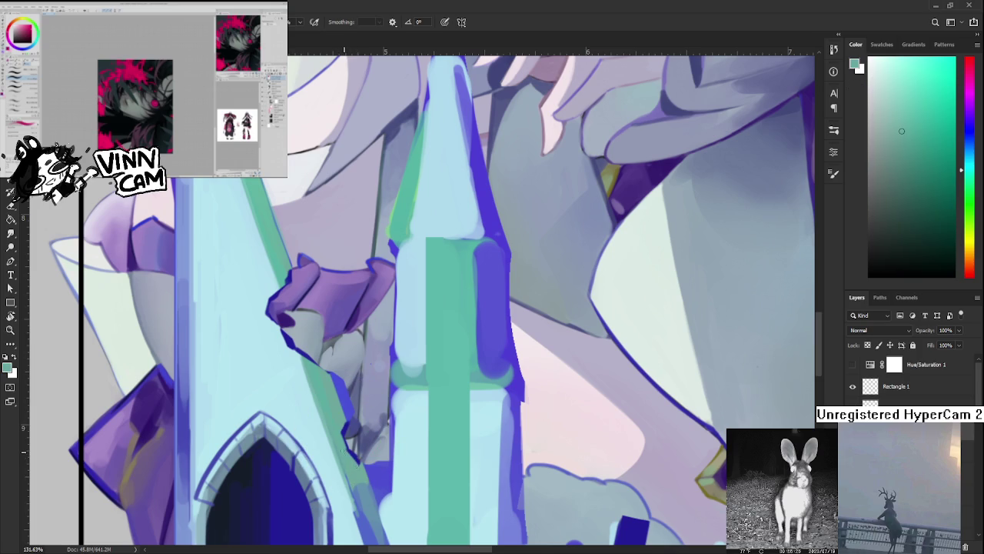
pyautogui.keyDown('alt'); pyautogui.click(341, 428); pyautogui.keyUp('alt')
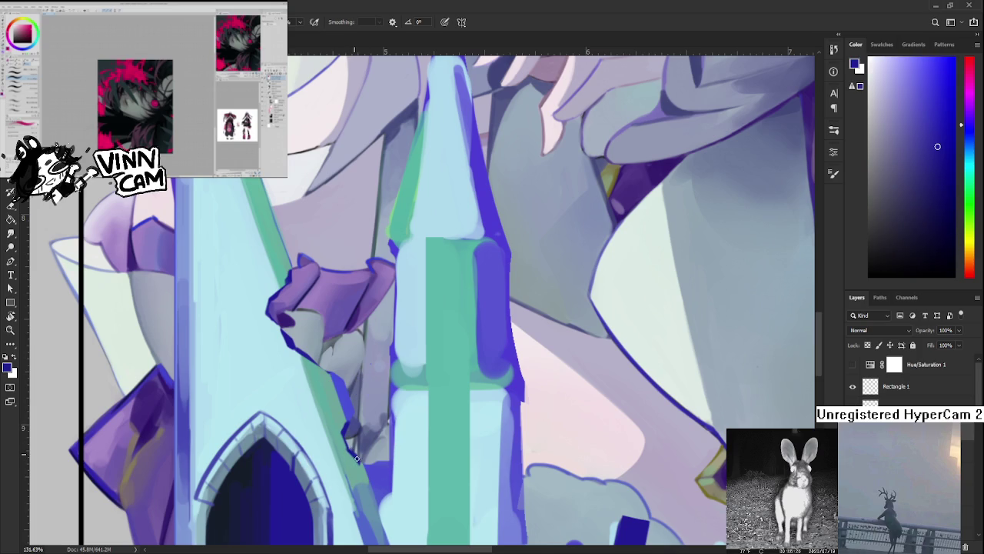
pyautogui.keyDown('alt'); pyautogui.click(341, 439); pyautogui.keyUp('alt')
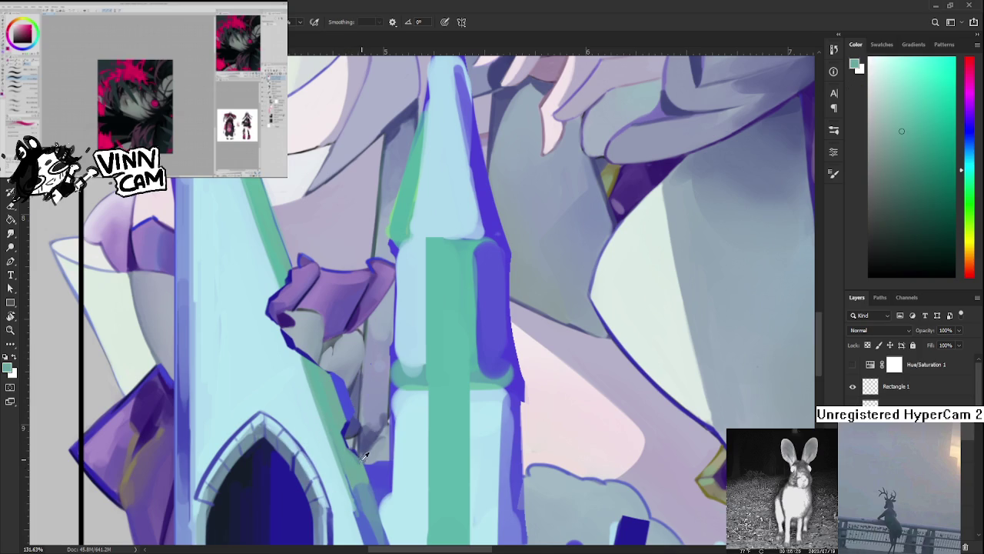
pyautogui.keyDown('alt'); pyautogui.click(341, 423); pyautogui.keyUp('alt')
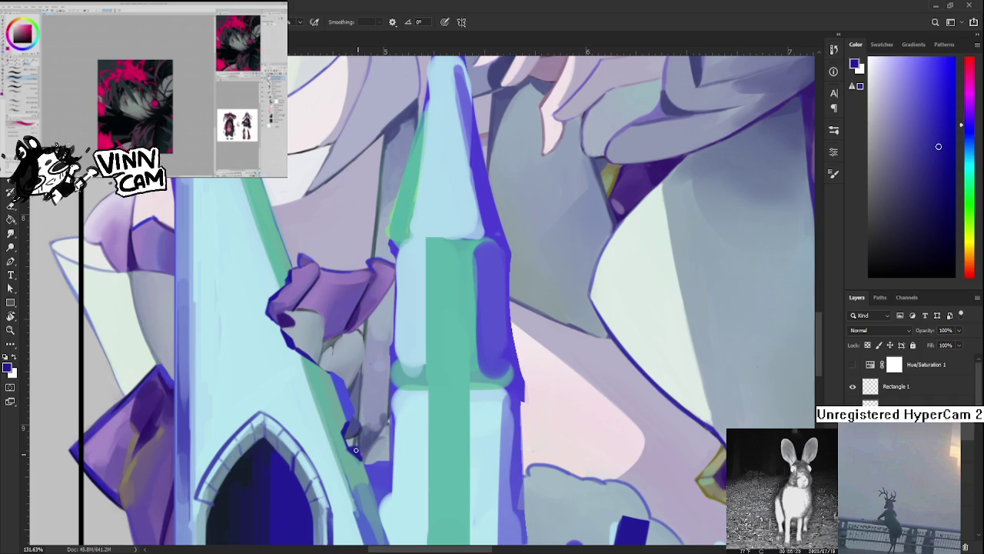
# Toggle between eraser and brush, then sample a different blue and a teal-green from the spire
pyautogui.press('e')
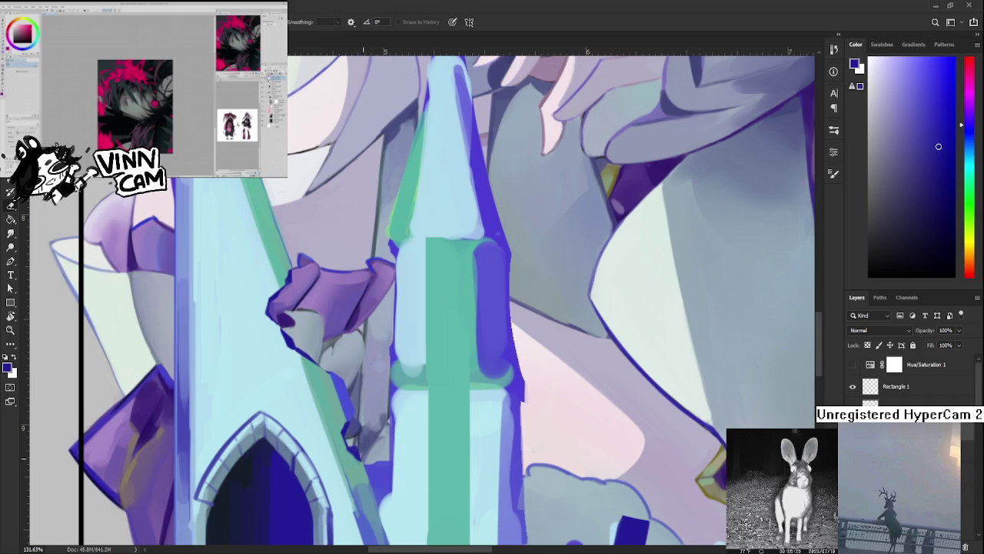
pyautogui.press('b')
pyautogui.keyDown('alt'); pyautogui.click(354, 456); pyautogui.keyUp('alt')
pyautogui.keyDown('alt'); pyautogui.click(358, 458); pyautogui.keyUp('alt')
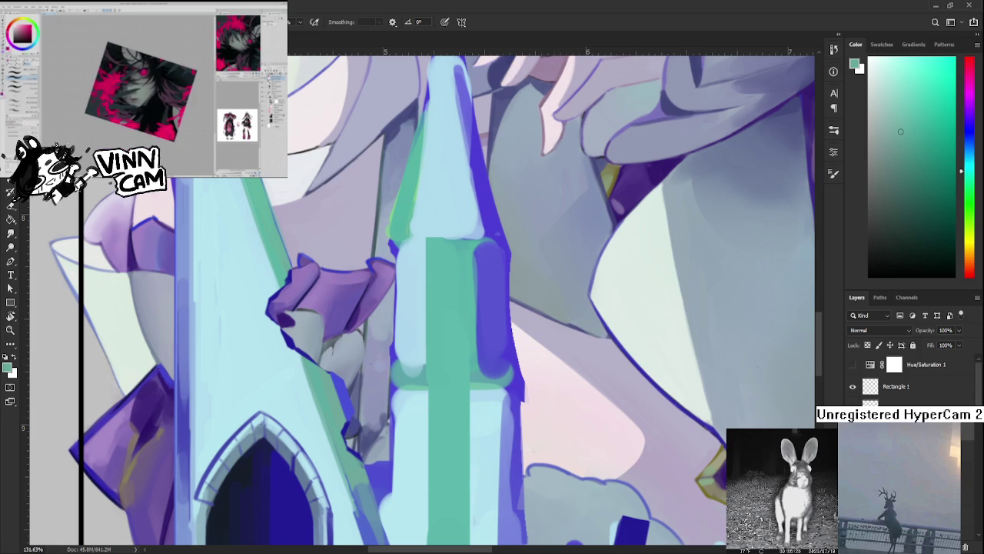
pyautogui.scroll(-2, 562, 427)
pyautogui.scroll(-2, 561, 427)
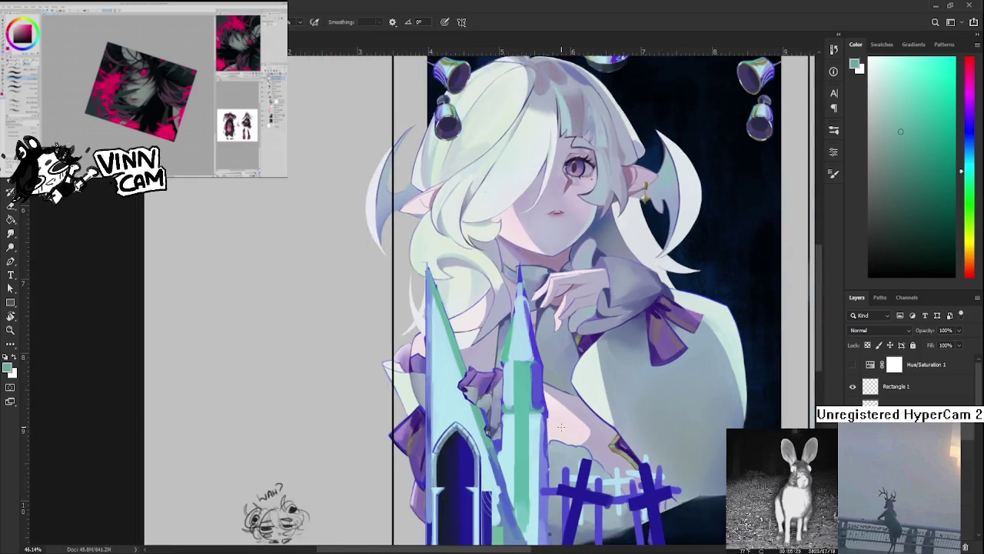
pyautogui.scroll(-1, 561, 427)
pyautogui.moveTo(563, 415); pyautogui.dragTo(484, 357)
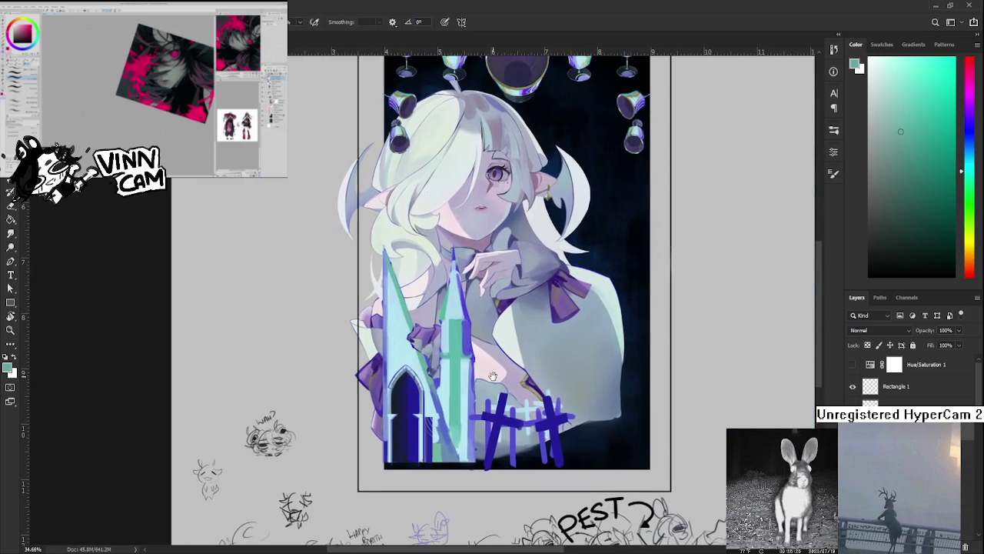
pyautogui.scroll(1, 512, 363)
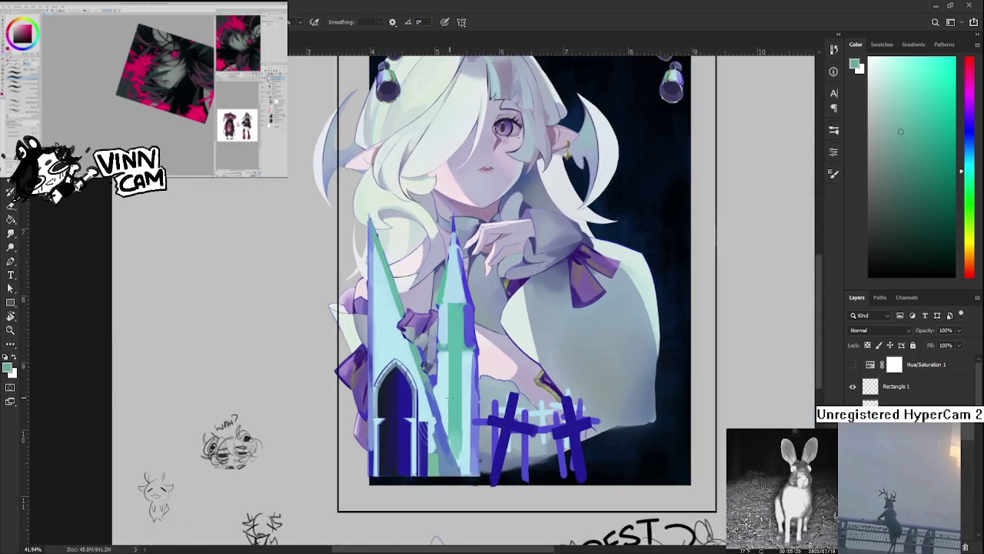
pyautogui.scroll(1, 416, 274)
pyautogui.moveTo(416, 274); pyautogui.dragTo(485, 395)
pyautogui.scroll(1, 419, 323)
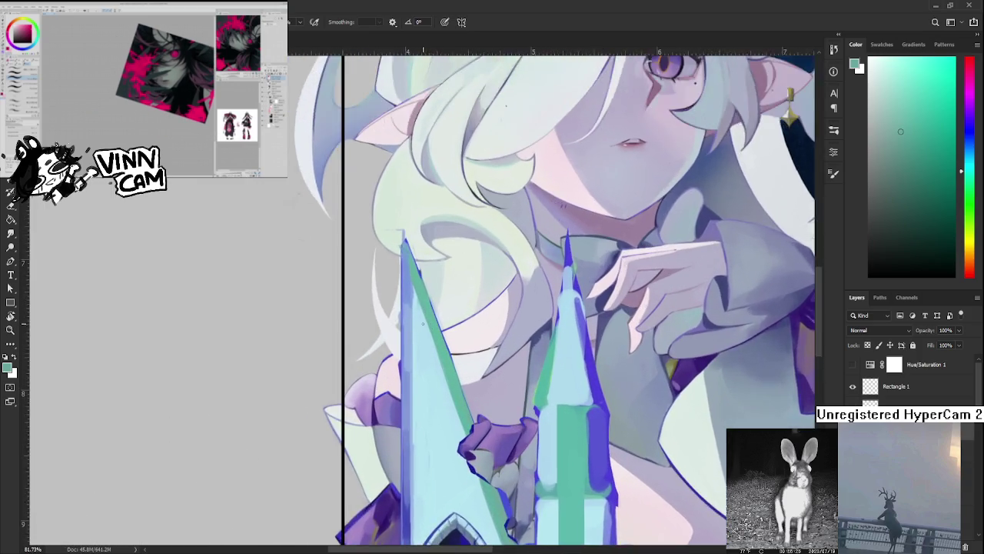
pyautogui.scroll(1, 419, 324)
pyautogui.moveTo(420, 323); pyautogui.dragTo(385, 404)
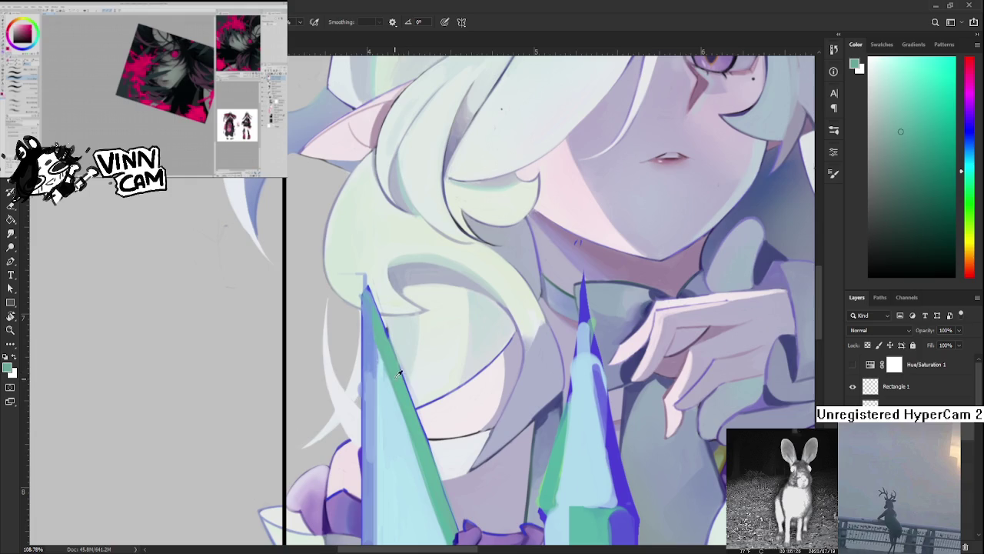
pyautogui.keyDown('alt'); pyautogui.click(377, 361); pyautogui.keyUp('alt')
pyautogui.moveTo(376, 352); pyautogui.dragTo(377, 417)
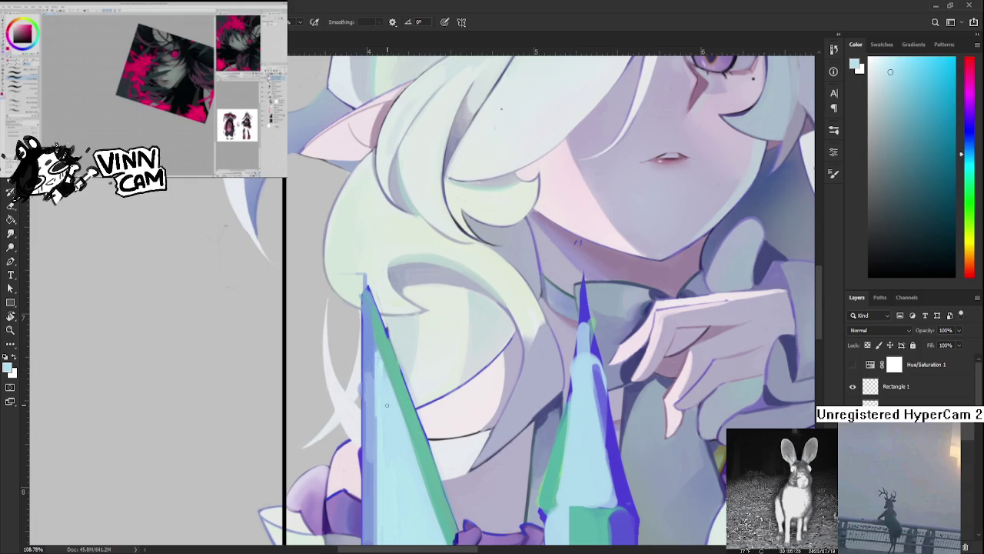
pyautogui.hotkey('ctrl', 'z')
pyautogui.keyDown('alt'); pyautogui.click(386, 347); pyautogui.keyUp('alt')
pyautogui.keyDown('alt'); pyautogui.click(381, 327); pyautogui.keyUp('alt')
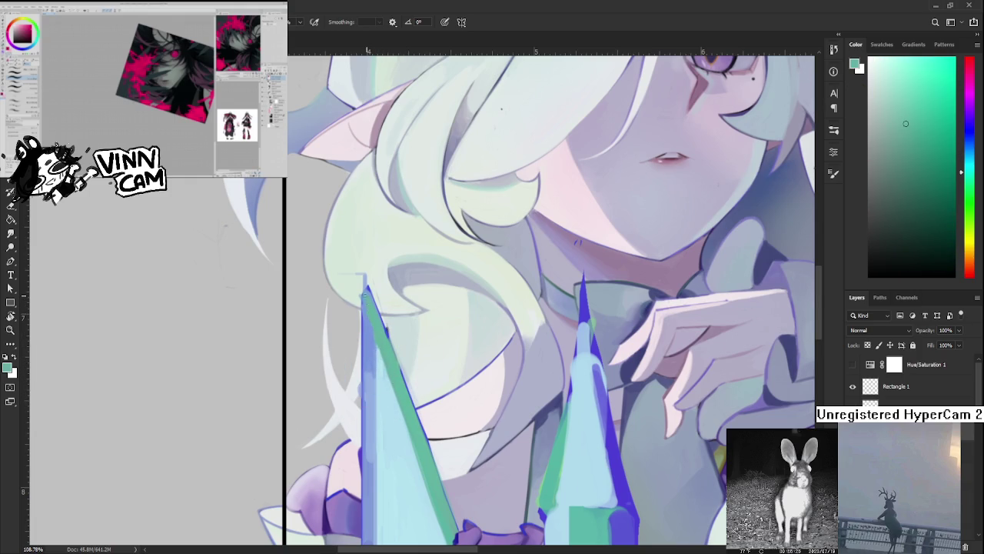
pyautogui.keyDown('alt'); pyautogui.click(367, 303); pyautogui.keyUp('alt')
pyautogui.keyDown('alt'); pyautogui.click(366, 300); pyautogui.keyUp('alt')
pyautogui.press('e')
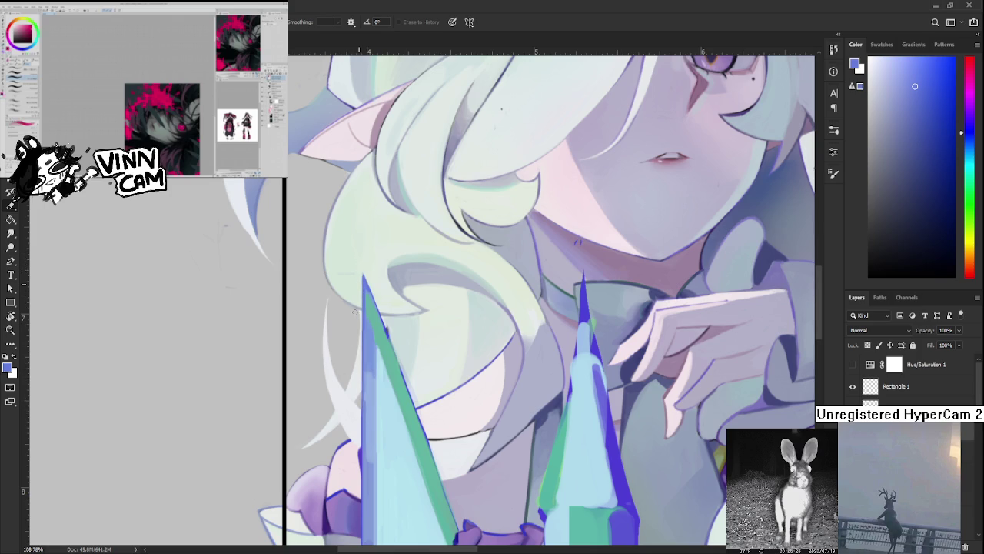
pyautogui.moveTo(358, 425)
pyautogui.mouseDown()
pyautogui.moveTo(377, 334)
pyautogui.moveTo(358, 389)
pyautogui.mouseUp()
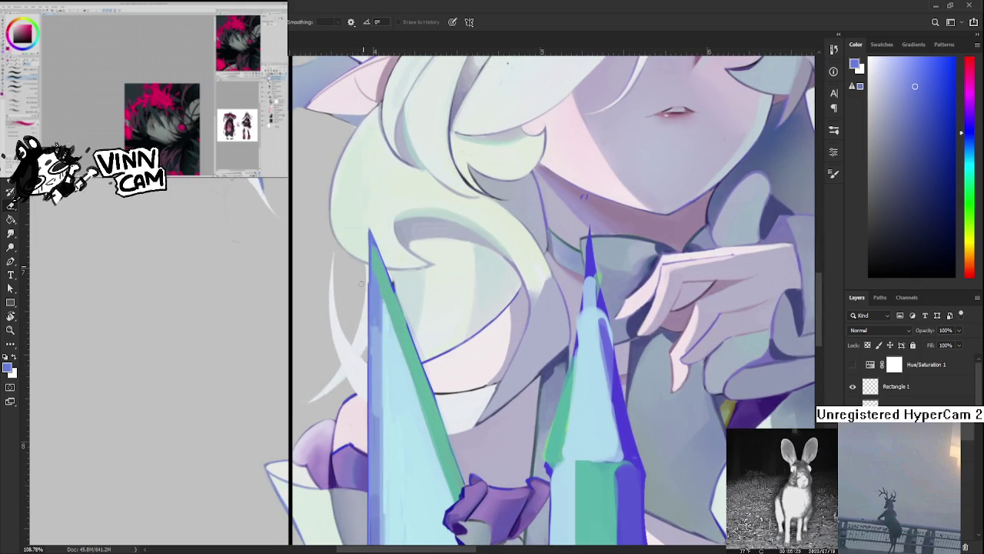
pyautogui.moveTo(368, 529); pyautogui.dragTo(373, 374)
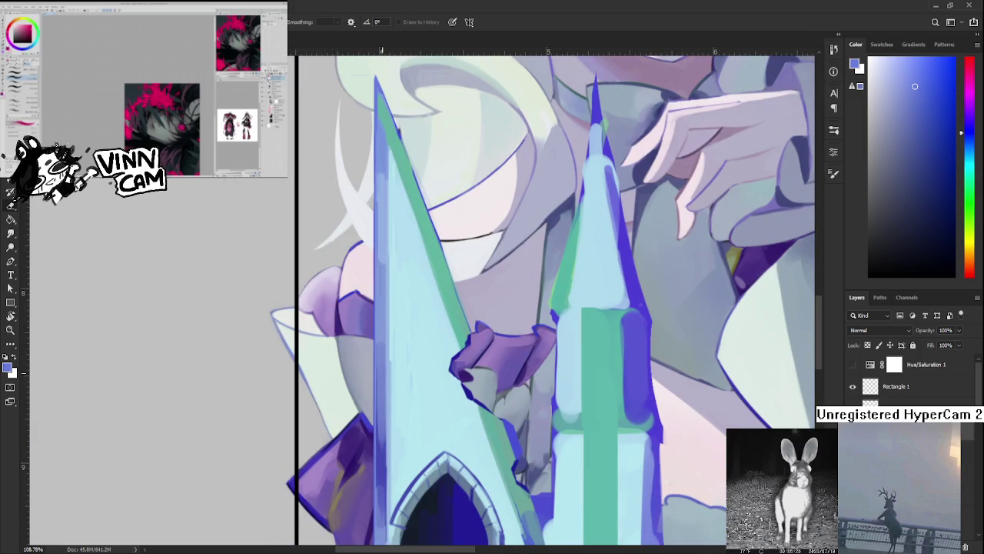
pyautogui.scroll(-3, 392, 347)
pyautogui.scroll(-1, 415, 292)
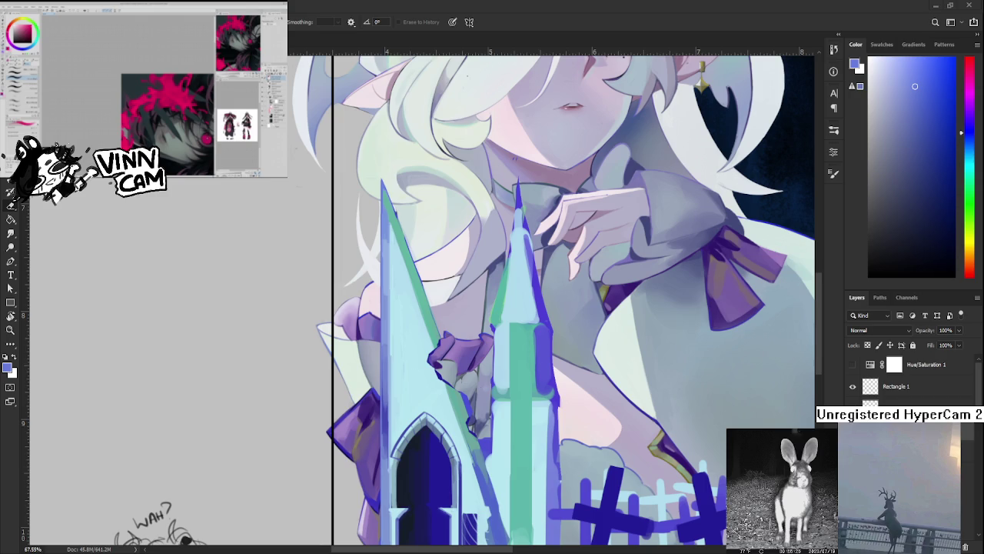
# Sample light blue from the left spire and paint a short stroke on its edge, redoing it once
pyautogui.press('b')
pyautogui.keyDown('alt'); pyautogui.click(417, 369); pyautogui.keyUp('alt')
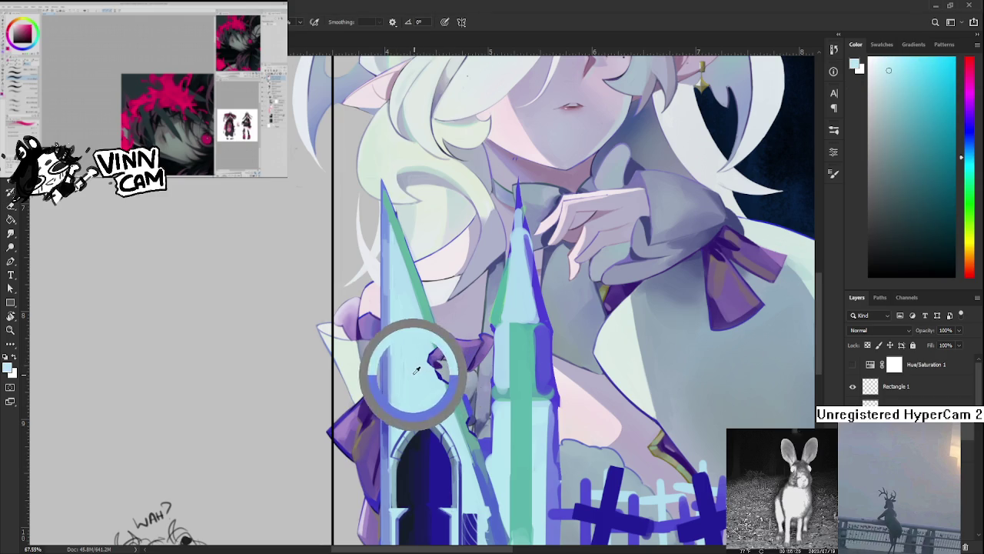
pyautogui.keyDown('alt'); pyautogui.click(388, 343); pyautogui.keyUp('alt')
pyautogui.keyDown('alt'); pyautogui.click(386, 331); pyautogui.keyUp('alt')
pyautogui.moveTo(398, 305); pyautogui.dragTo(387, 347)
pyautogui.keyDown('alt'); pyautogui.click(377, 341); pyautogui.keyUp('alt')
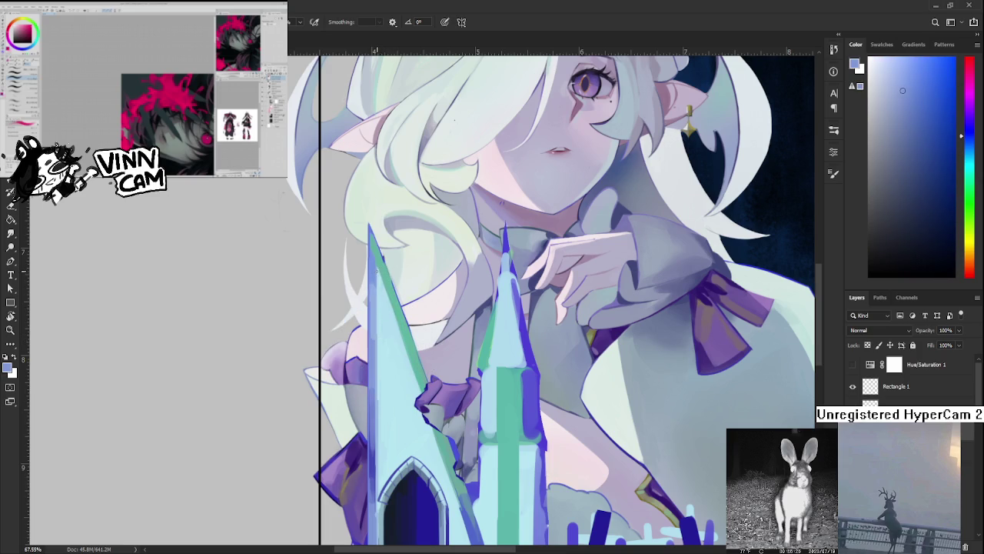
pyautogui.moveTo(377, 271); pyautogui.dragTo(382, 437)
pyautogui.hotkey('ctrl', 'z')
pyautogui.moveTo(377, 398); pyautogui.dragTo(373, 320)
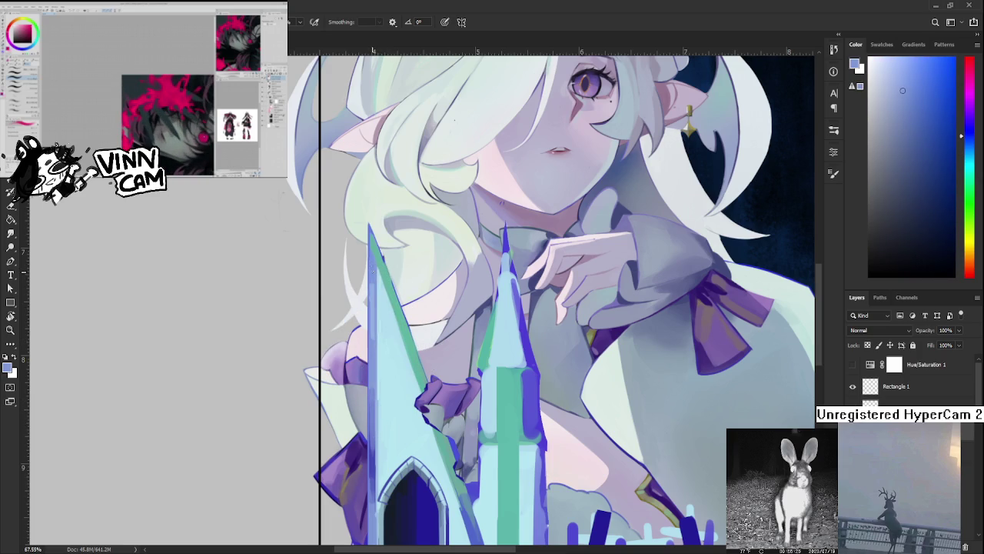
pyautogui.keyDown('alt'); pyautogui.click(368, 275); pyautogui.keyUp('alt')
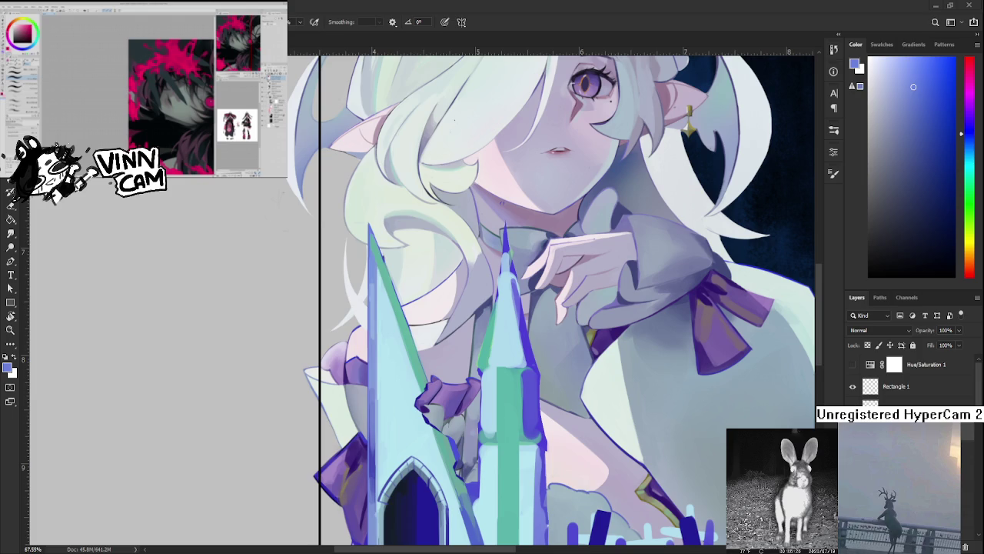
# Paint a dark blue line down the left edge of the spire's arched doorway, redoing it darker
pyautogui.keyDown('alt'); pyautogui.click(428, 420); pyautogui.keyUp('alt')
pyautogui.moveTo(380, 496)
pyautogui.mouseDown()
pyautogui.moveTo(390, 417)
pyautogui.moveTo(394, 475)
pyautogui.mouseUp()
pyautogui.hotkey('ctrl', 'z')
pyautogui.moveTo(387, 429); pyautogui.dragTo(388, 477)
pyautogui.hotkey('ctrl', 'z')
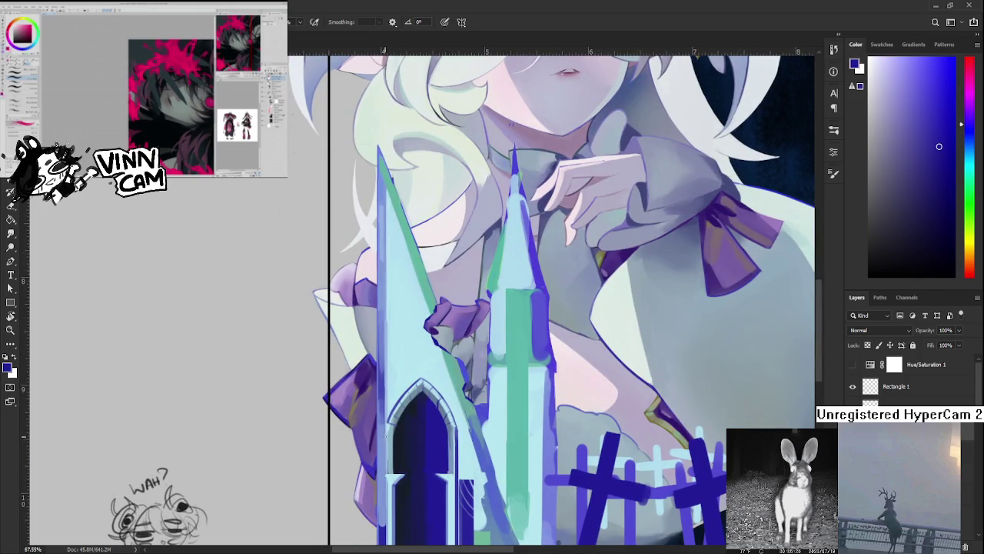
pyautogui.moveTo(387, 427); pyautogui.dragTo(386, 471)
pyautogui.keyDown('alt'); pyautogui.click(386, 428); pyautogui.keyUp('alt')
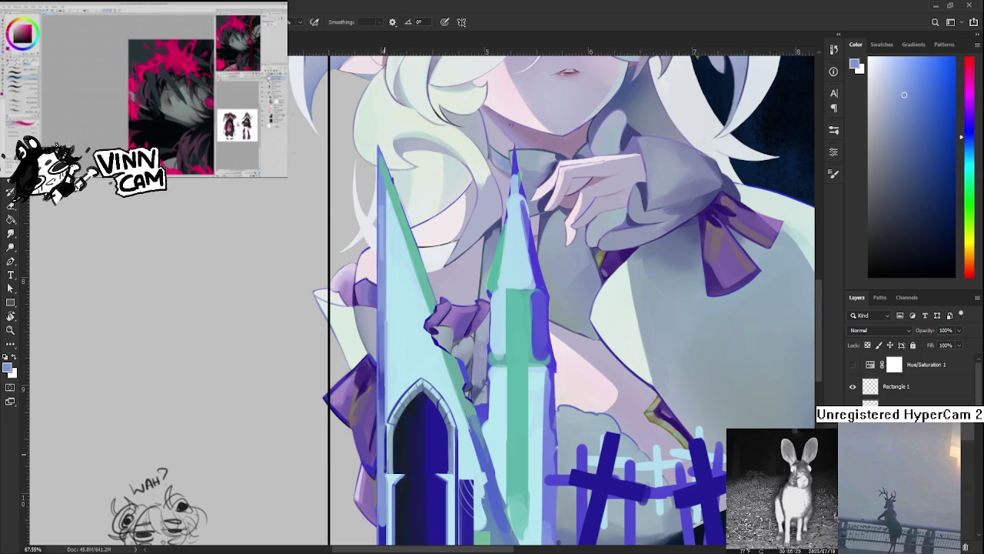
# Paint a dark blue line along the full left edge of the tall left spire, repainting it once
pyautogui.scroll(-3, 401, 399)
pyautogui.scroll(-1, 401, 399)
pyautogui.scroll(2, 402, 368)
pyautogui.scroll(2, 402, 369)
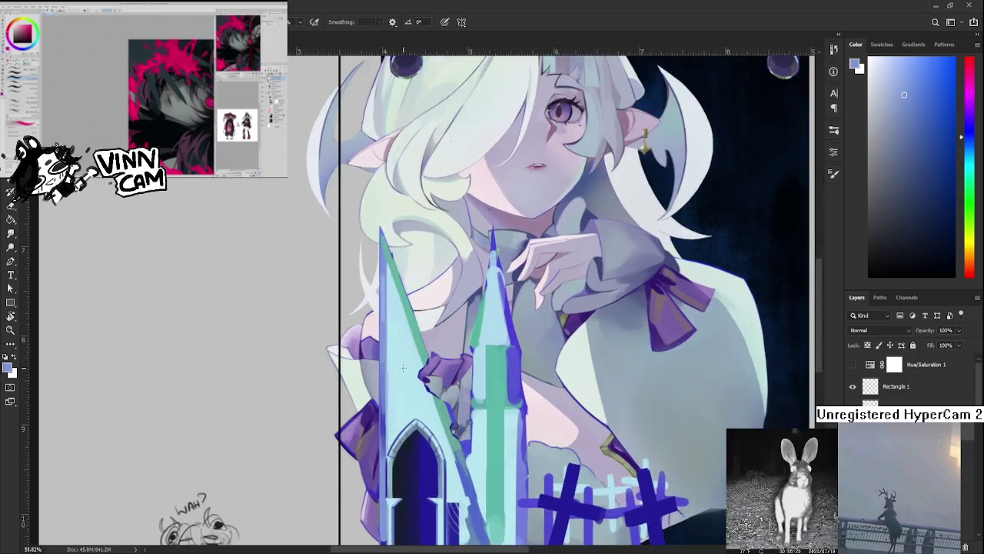
pyautogui.scroll(2, 406, 357)
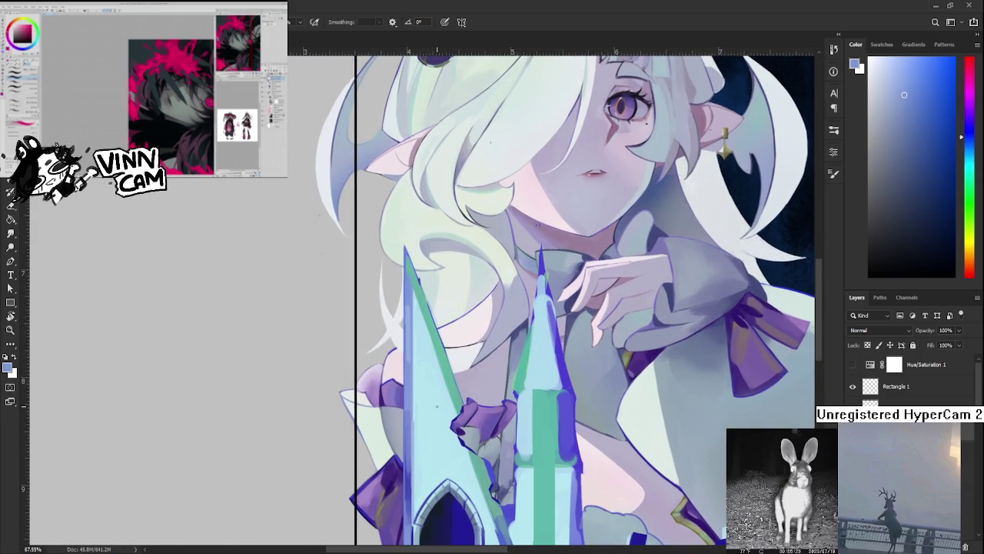
pyautogui.scroll(2, 436, 406)
pyautogui.scroll(3, 437, 406)
pyautogui.scroll(-4, 437, 406)
pyautogui.scroll(-2, 436, 406)
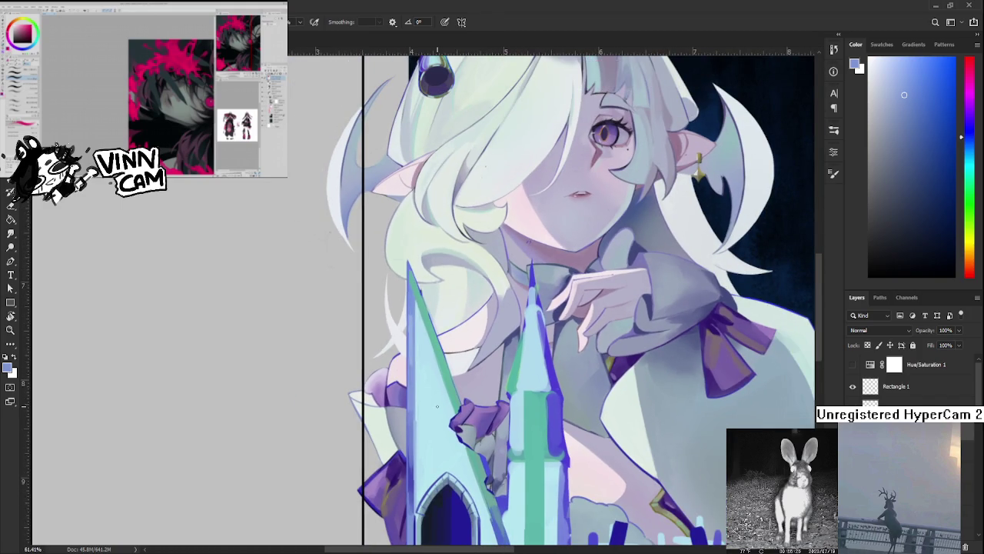
pyautogui.scroll(2, 340, 411)
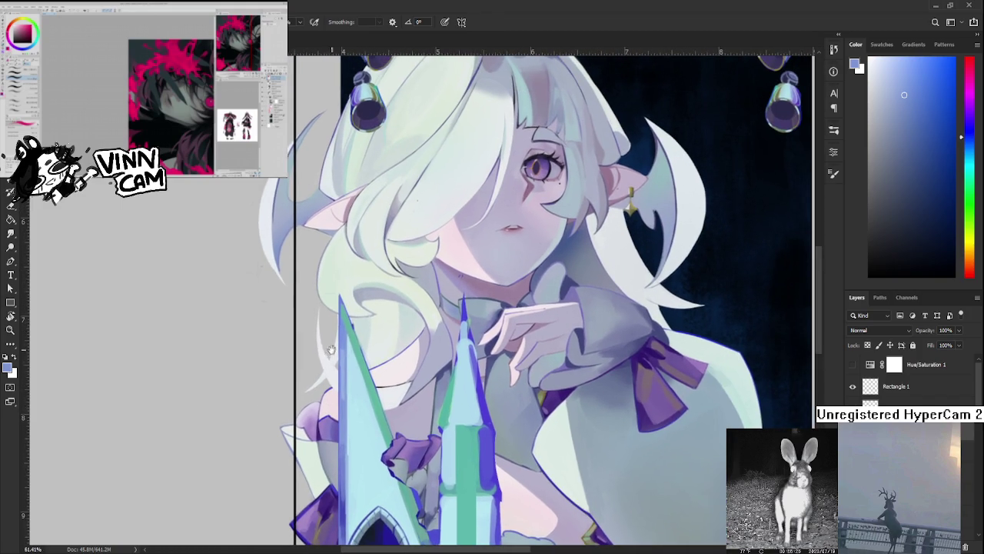
pyautogui.scroll(-2, 329, 349)
pyautogui.moveTo(332, 330); pyautogui.dragTo(333, 503)
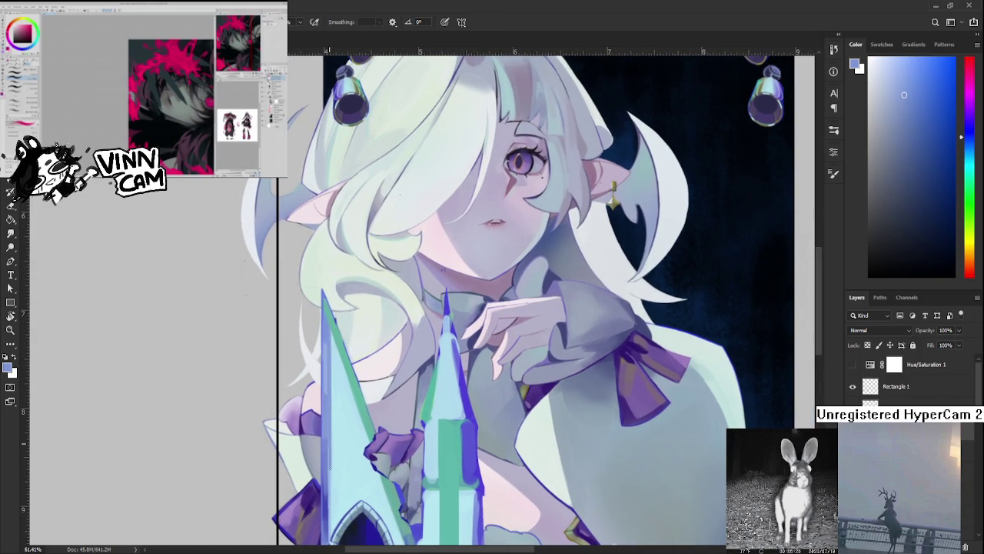
pyautogui.scroll(-5, 335, 518)
pyautogui.keyDown('alt'); pyautogui.click(342, 431); pyautogui.keyUp('alt')
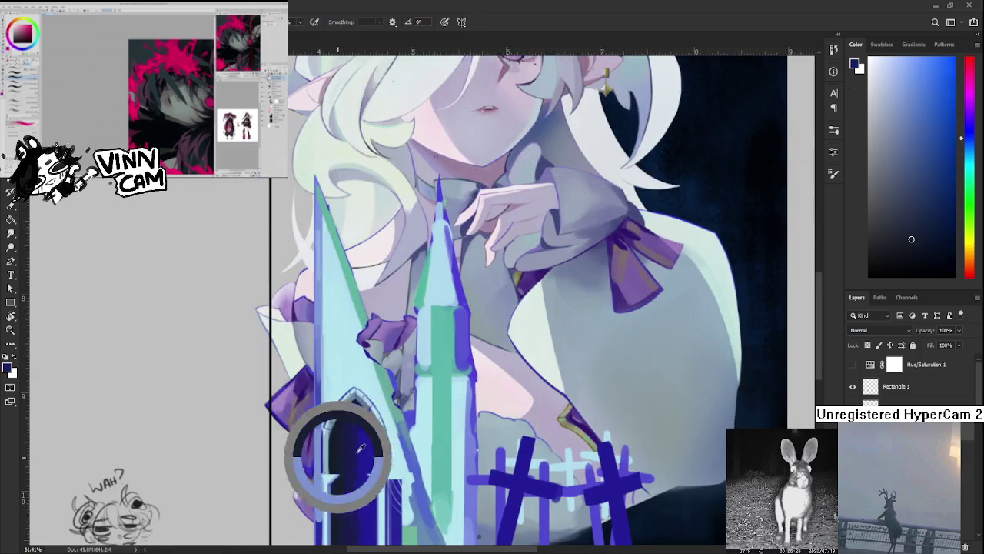
pyautogui.scroll(3, 368, 436)
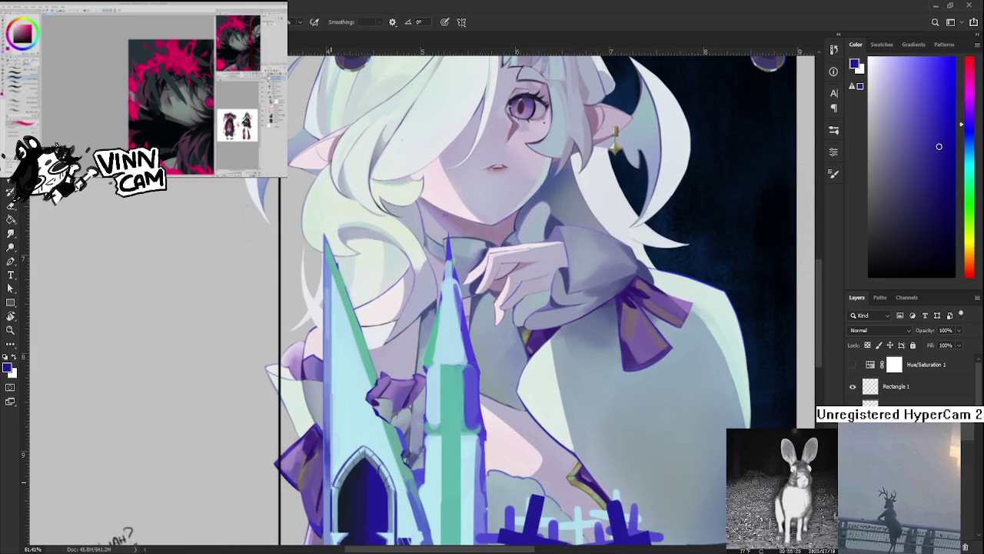
pyautogui.moveTo(331, 471); pyautogui.dragTo(332, 275)
pyautogui.hotkey('ctrl', 'z')
pyautogui.moveTo(332, 274); pyautogui.dragTo(331, 485)
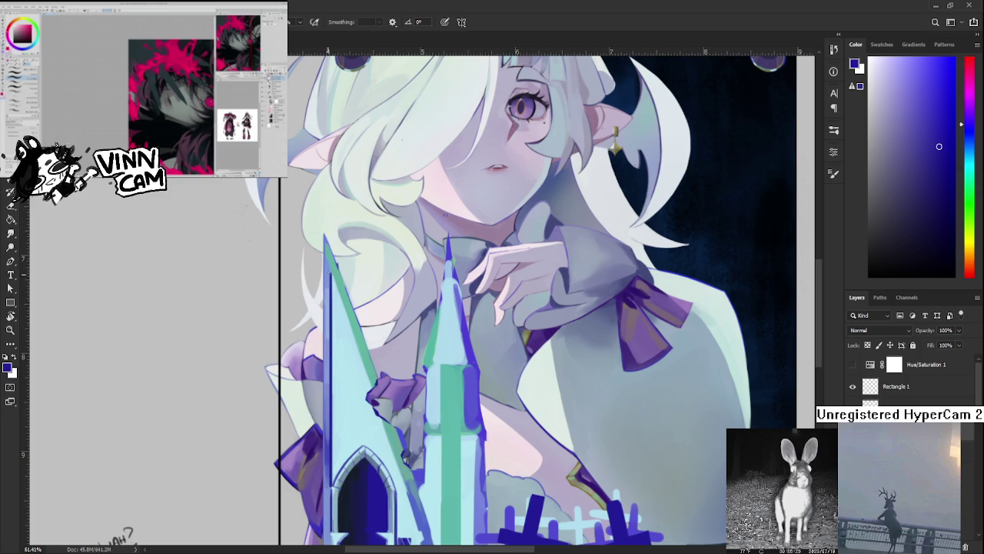
# Sample light blue, light cyan and blue-purple tones from the spire beside the face and blade
pyautogui.moveTo(354, 317); pyautogui.dragTo(361, 385)
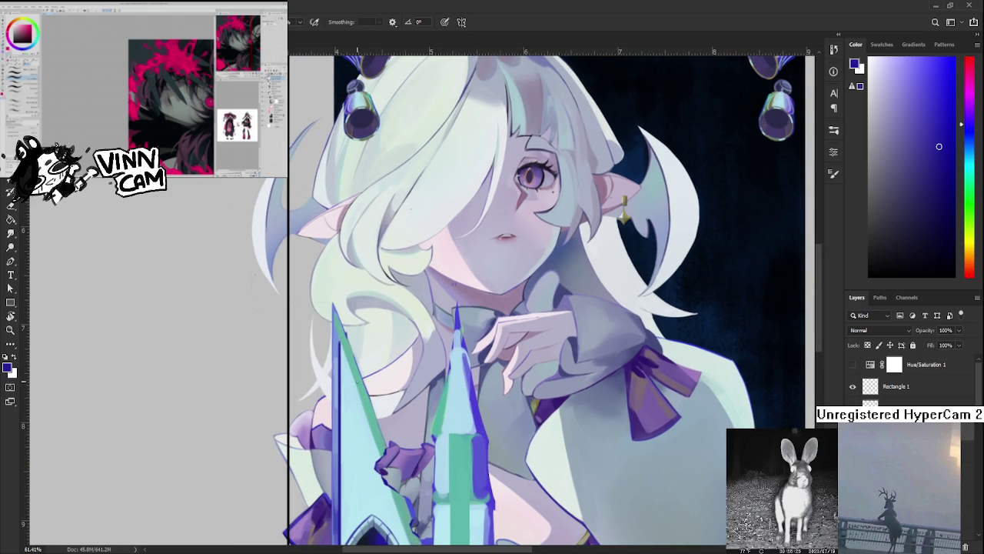
pyautogui.keyDown('alt'); pyautogui.click(348, 352); pyautogui.keyUp('alt')
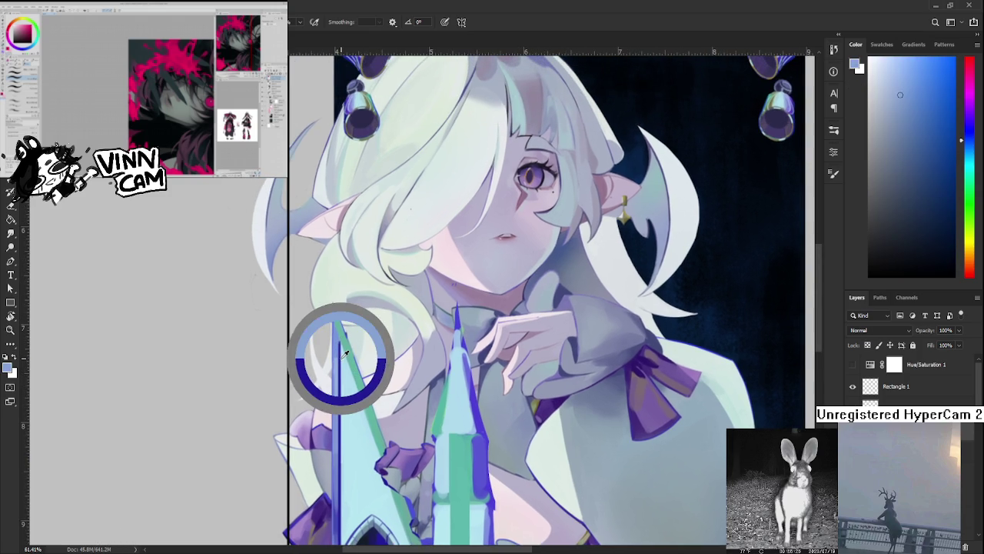
pyautogui.keyDown('alt'); pyautogui.click(347, 342); pyautogui.keyUp('alt')
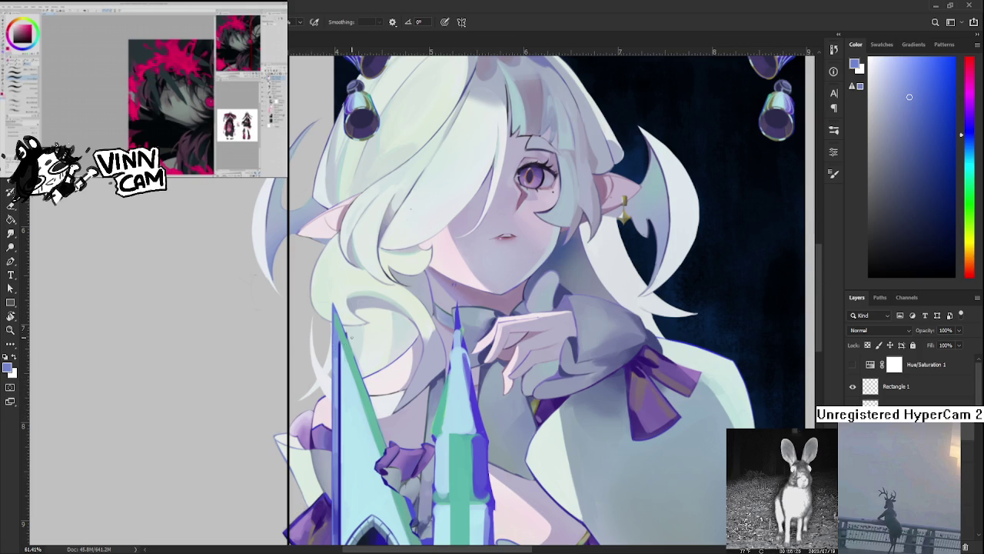
pyautogui.keyDown('alt'); pyautogui.click(346, 340); pyautogui.keyUp('alt')
pyautogui.keyDown('alt'); pyautogui.click(343, 344); pyautogui.keyUp('alt')
pyautogui.keyDown('alt'); pyautogui.click(339, 344); pyautogui.keyUp('alt')
pyautogui.scroll(-3, 346, 346)
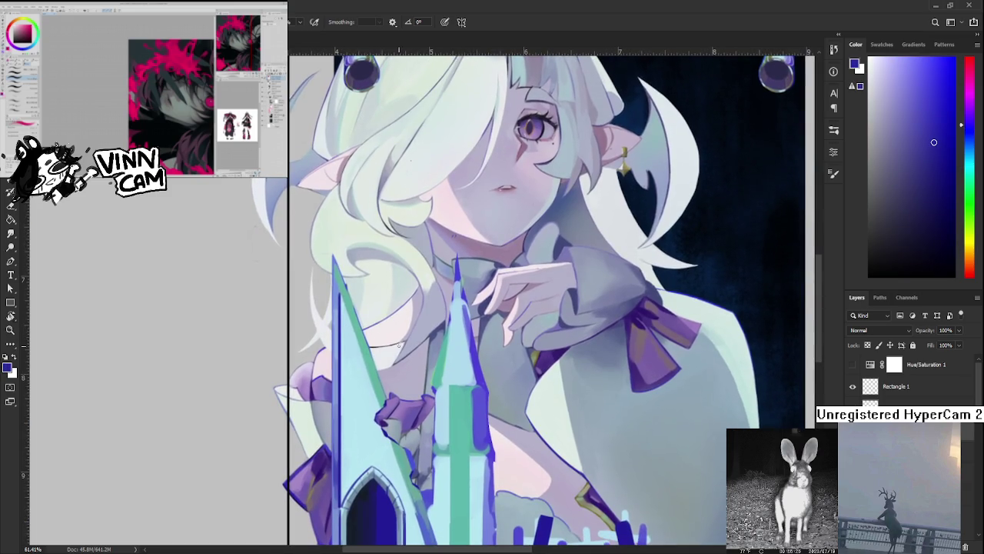
# Tilt the canvas and paint two darker strokes over the left spire's green edge stripe
pyautogui.press('r')
pyautogui.moveTo(346, 342); pyautogui.dragTo(378, 331)
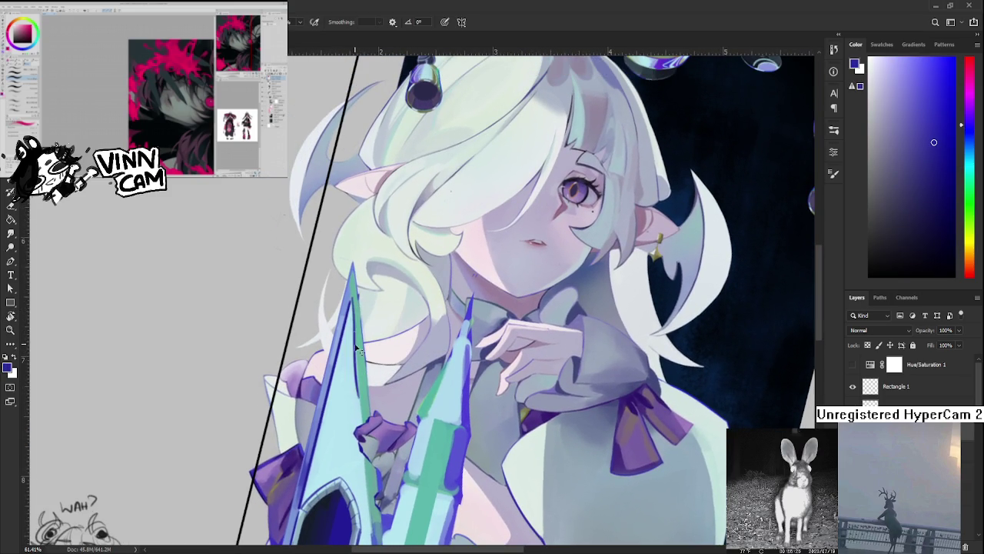
pyautogui.press('r')
pyautogui.moveTo(358, 385)
pyautogui.mouseDown()
pyautogui.moveTo(321, 378)
pyautogui.moveTo(328, 366)
pyautogui.mouseUp()
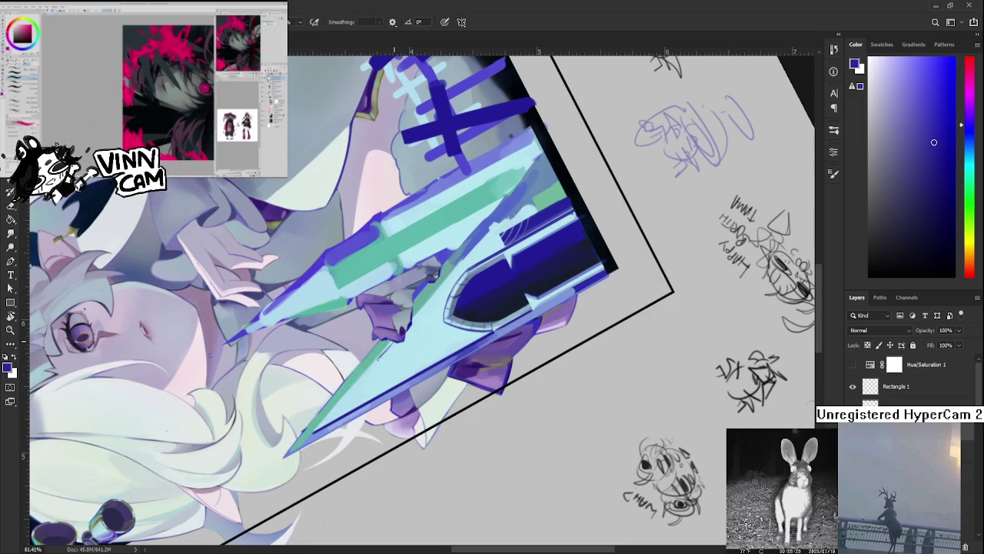
pyautogui.moveTo(388, 351); pyautogui.dragTo(340, 397)
pyautogui.moveTo(391, 350); pyautogui.dragTo(310, 431)
pyautogui.moveTo(550, 272)
pyautogui.mouseDown()
pyautogui.moveTo(418, 430)
pyautogui.moveTo(475, 378)
pyautogui.mouseUp()
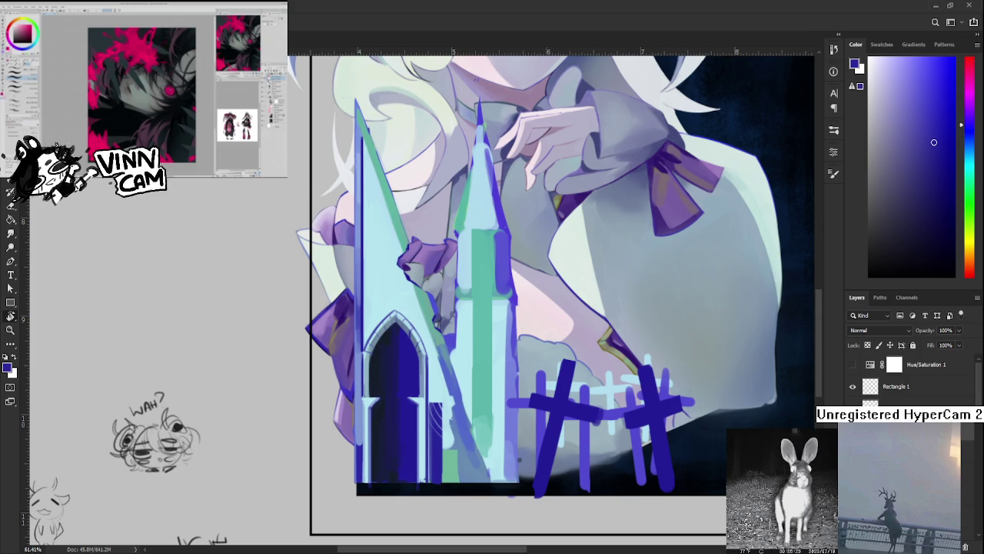
# Sample the spire's blue, then the teal-green of the spire stripe as the paint colour
pyautogui.scroll(-3, 345, 425)
pyautogui.scroll(3, 366, 348)
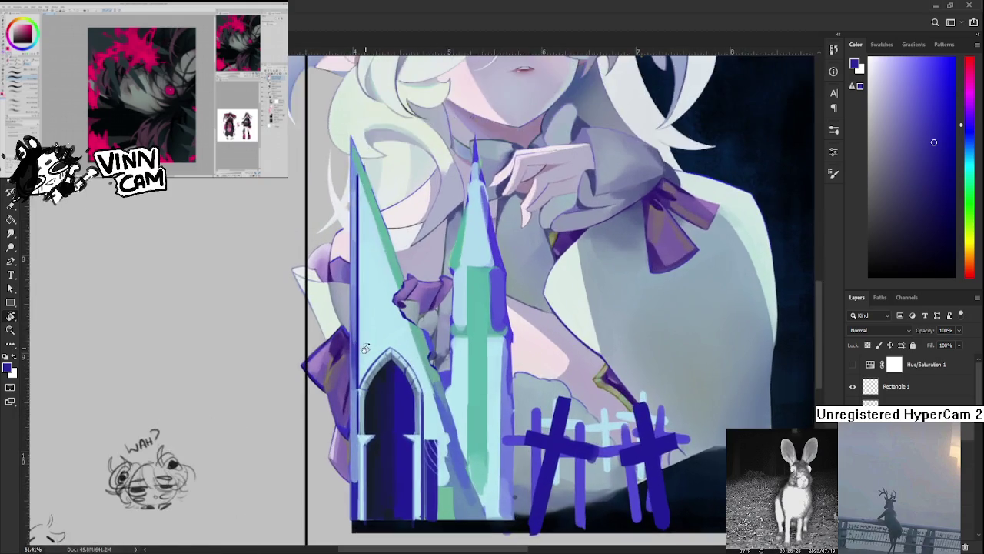
pyautogui.scroll(2, 365, 348)
pyautogui.scroll(2, 387, 245)
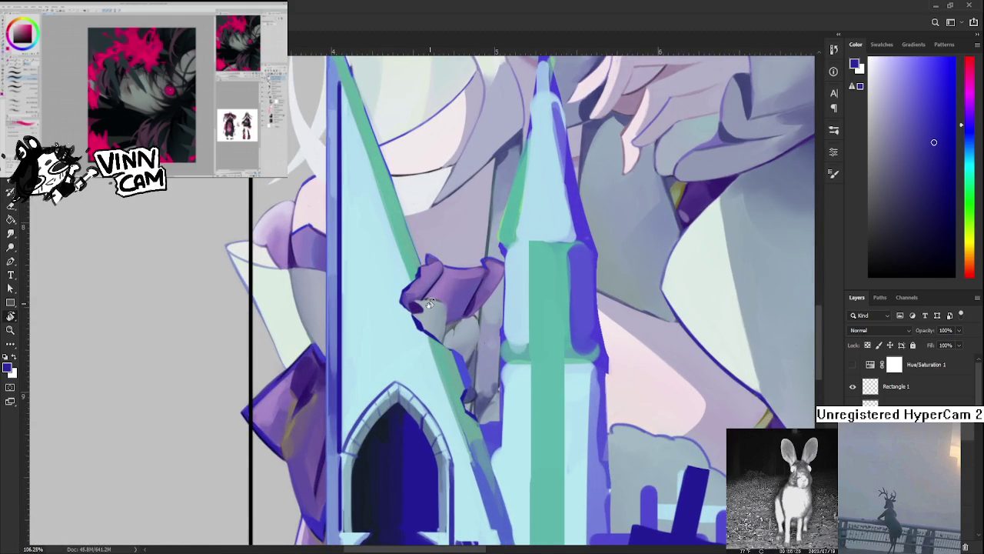
pyautogui.scroll(5, 351, 435)
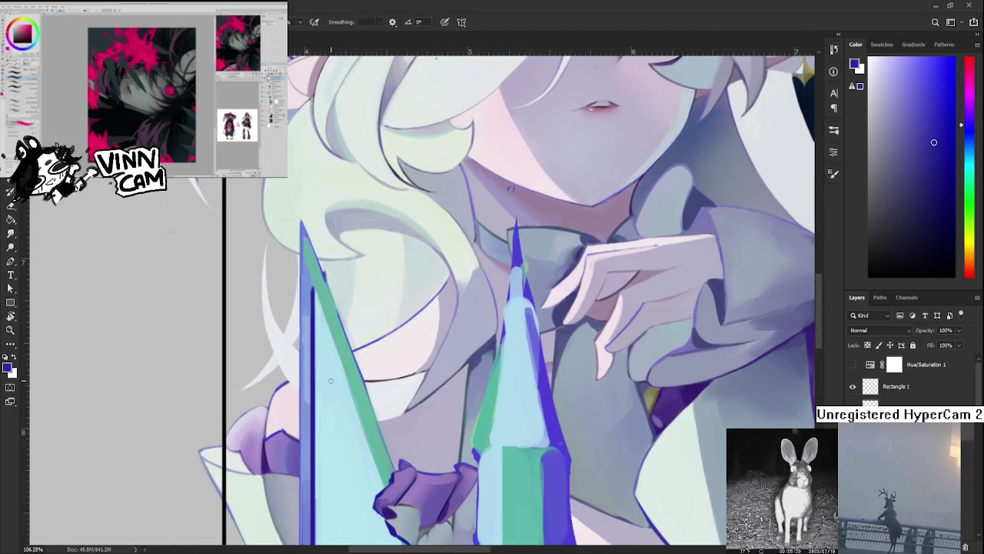
pyautogui.keyDown('alt'); pyautogui.click(309, 374); pyautogui.keyUp('alt')
pyautogui.moveTo(351, 430); pyautogui.dragTo(361, 396)
pyautogui.keyDown('alt'); pyautogui.click(382, 317); pyautogui.keyUp('alt')
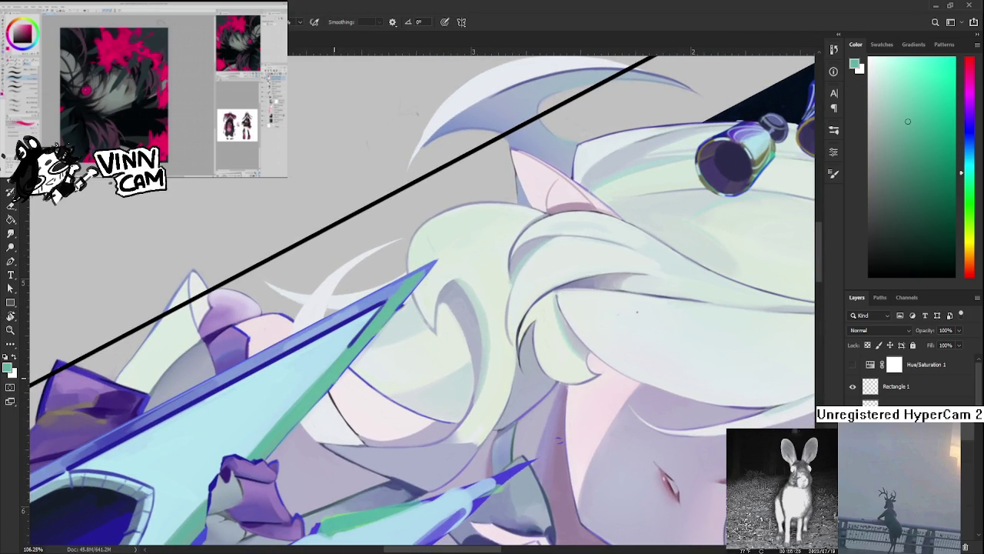
# Zoom out to about 23% and straighten the canvas rotation to see the whole illustration
pyautogui.scroll(-3, 636, 311)
pyautogui.scroll(-3, 636, 312)
pyautogui.moveTo(636, 311)
pyautogui.mouseDown()
pyautogui.moveTo(499, 419)
pyautogui.moveTo(453, 413)
pyautogui.mouseUp()
pyautogui.scroll(3, 454, 414)
pyautogui.scroll(2, 455, 400)
pyautogui.scroll(1, 457, 380)
# Paint a dark blue line along the spire's diagonal edge, toggling undo/redo to compare before repainting
pyautogui.moveTo(458, 377)
pyautogui.mouseDown()
pyautogui.moveTo(481, 363)
pyautogui.moveTo(458, 354)
pyautogui.moveTo(308, 366)
pyautogui.mouseUp()
pyautogui.keyDown('alt'); pyautogui.click(417, 406); pyautogui.keyUp('alt')
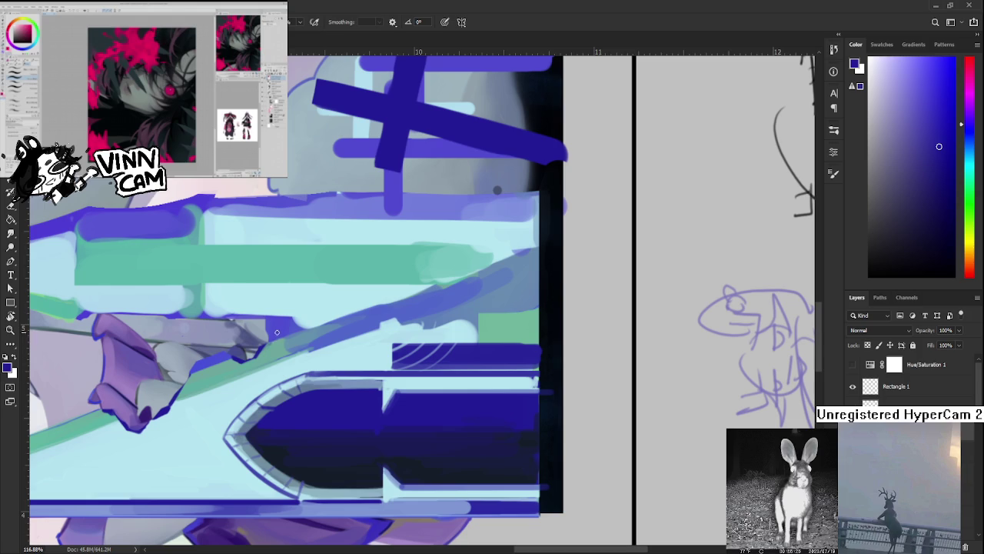
pyautogui.moveTo(335, 320)
pyautogui.mouseDown()
pyautogui.moveTo(299, 335)
pyautogui.moveTo(356, 311)
pyautogui.mouseUp()
pyautogui.hotkey('ctrl', 'z')
pyautogui.hotkey('ctrl', 'shift', 'z')
pyautogui.hotkey('ctrl', 'z')
pyautogui.hotkey('ctrl', 'shift', 'z')
pyautogui.hotkey('ctrl', 'z')
pyautogui.hotkey('ctrl', 'shift', 'z')
pyautogui.hotkey('ctrl', 'z')
pyautogui.hotkey('ctrl', 'shift', 'z')
pyautogui.hotkey('ctrl', 'z')
pyautogui.moveTo(266, 343); pyautogui.dragTo(361, 312)
# Extend the blue edge line further up the spire using resampled lighter and darker blues
pyautogui.keyDown('alt'); pyautogui.click(361, 311); pyautogui.keyUp('alt')
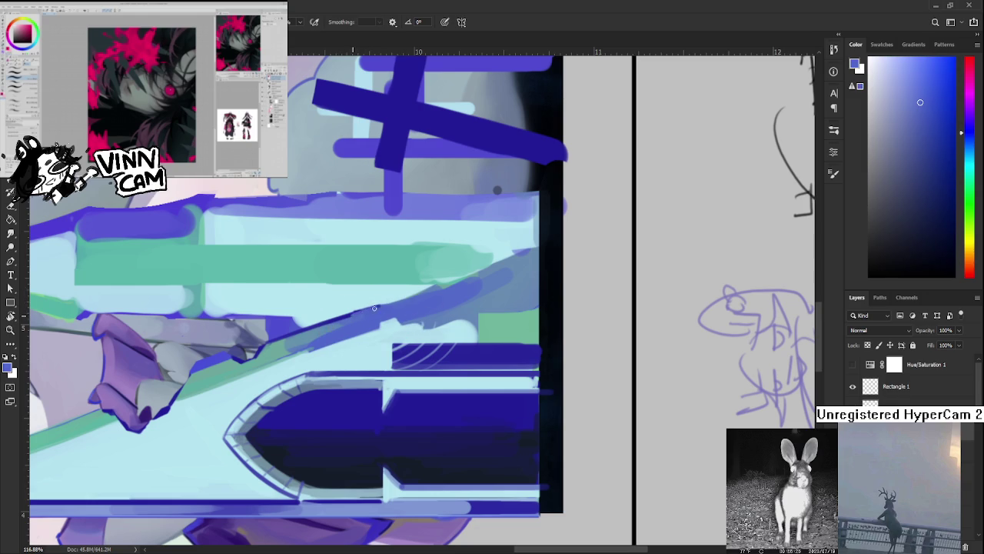
pyautogui.keyDown('alt'); pyautogui.click(358, 309); pyautogui.keyUp('alt')
pyautogui.moveTo(375, 310)
pyautogui.mouseDown()
pyautogui.moveTo(480, 270)
pyautogui.moveTo(393, 307)
pyautogui.mouseUp()
pyautogui.keyDown('alt'); pyautogui.click(451, 285); pyautogui.keyUp('alt')
pyautogui.keyDown('alt'); pyautogui.click(455, 269); pyautogui.keyUp('alt')
pyautogui.moveTo(485, 257); pyautogui.dragTo(396, 302)
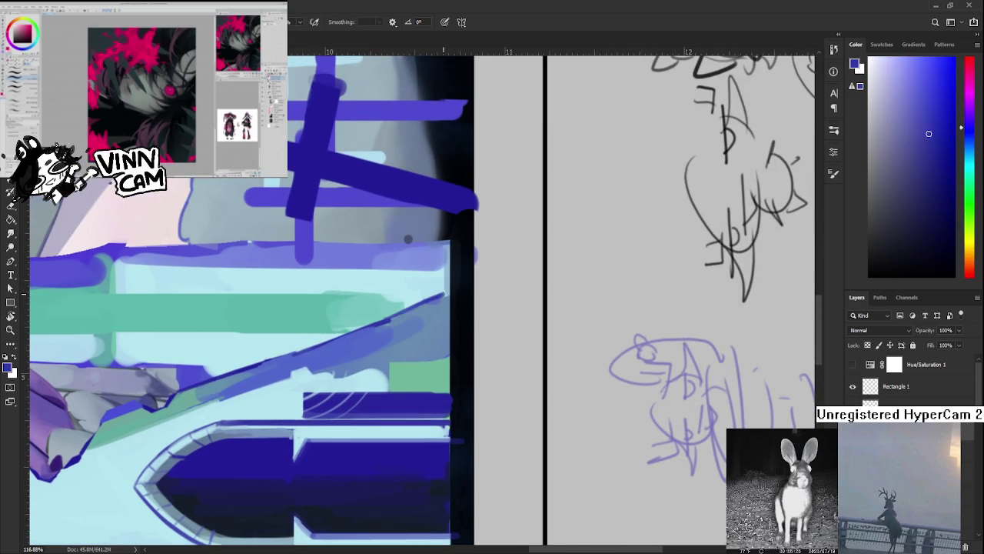
pyautogui.keyDown('alt'); pyautogui.click(443, 301); pyautogui.keyUp('alt')
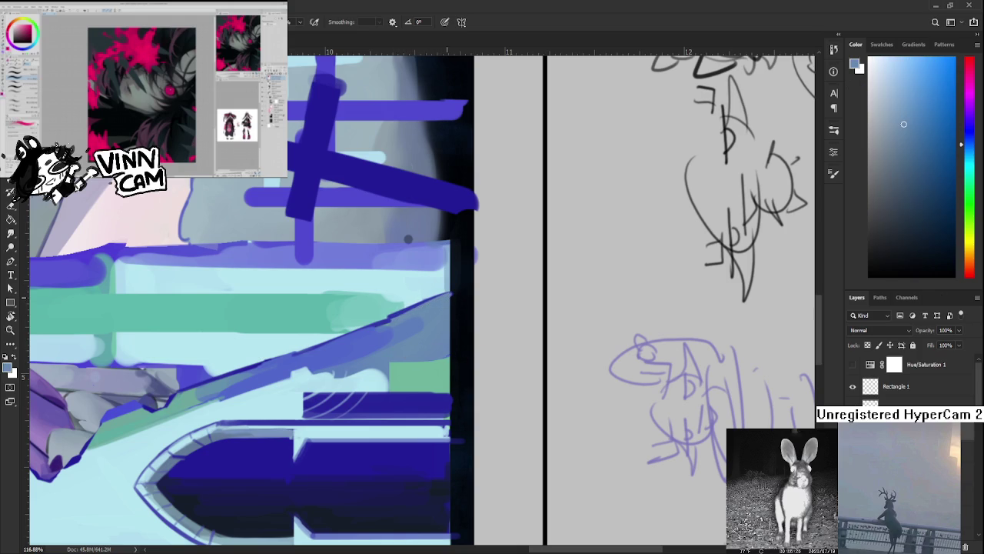
# Tilt the canvas view steeply and sample a pale cyan from the left spire
pyautogui.press('r')
pyautogui.moveTo(455, 295)
pyautogui.mouseDown()
pyautogui.moveTo(385, 452)
pyautogui.moveTo(390, 388)
pyautogui.moveTo(356, 400)
pyautogui.mouseUp()
pyautogui.press('b')
pyautogui.keyDown('alt'); pyautogui.click(363, 413); pyautogui.keyUp('alt')
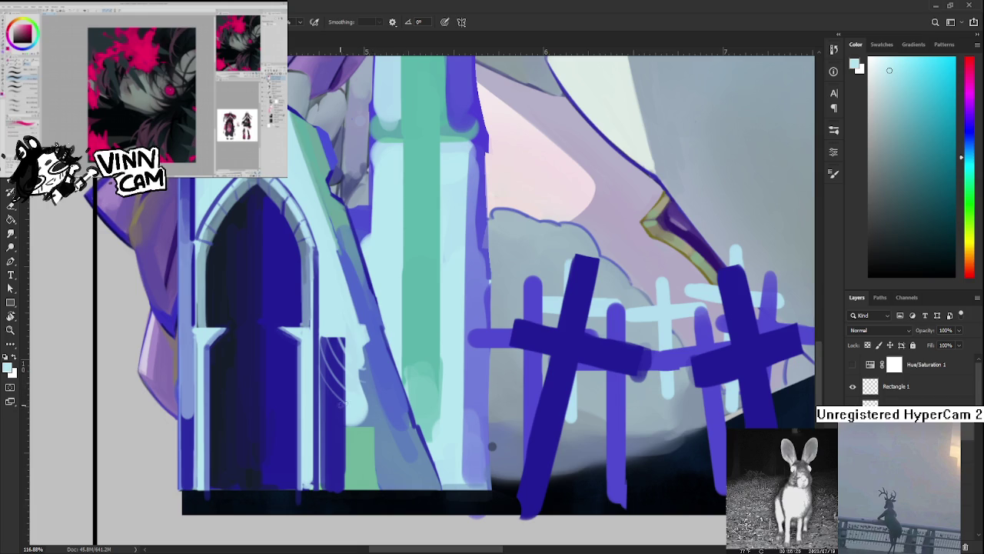
# Paint light and saturated blue over the green stripe's lower end, blending in grey-blue
pyautogui.moveTo(356, 416)
pyautogui.mouseDown()
pyautogui.moveTo(376, 455)
pyautogui.moveTo(400, 424)
pyautogui.mouseUp()
pyautogui.keyDown('alt'); pyautogui.click(373, 454); pyautogui.keyUp('alt')
pyautogui.keyDown('alt'); pyautogui.click(362, 453); pyautogui.keyUp('alt')
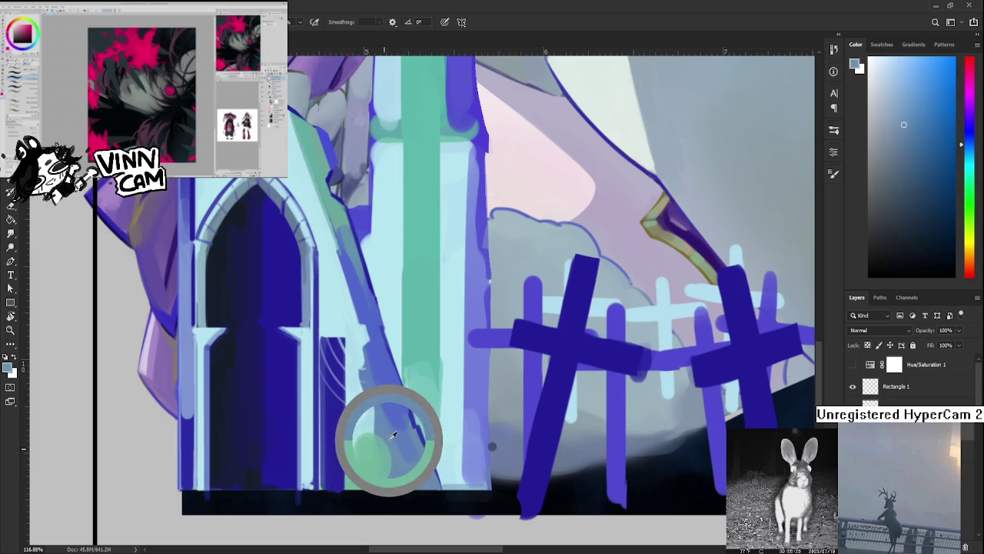
pyautogui.keyDown('alt'); pyautogui.click(415, 440); pyautogui.keyUp('alt')
pyautogui.keyDown('alt'); pyautogui.click(404, 419); pyautogui.keyUp('alt')
pyautogui.moveTo(419, 454); pyautogui.dragTo(396, 406)
pyautogui.keyDown('alt'); pyautogui.click(406, 453); pyautogui.keyUp('alt')
pyautogui.keyDown('alt'); pyautogui.click(408, 458); pyautogui.keyUp('alt')
pyautogui.keyDown('alt'); pyautogui.click(396, 446); pyautogui.keyUp('alt')
pyautogui.moveTo(395, 446)
pyautogui.mouseDown()
pyautogui.moveTo(406, 462)
pyautogui.moveTo(384, 471)
pyautogui.mouseUp()
# Add soft green at the stripe's base, then erase that green patch
pyautogui.keyDown('alt'); pyautogui.click(361, 466); pyautogui.keyUp('alt')
pyautogui.keyDown('alt'); pyautogui.click(395, 435); pyautogui.keyUp('alt')
pyautogui.keyDown('alt'); pyautogui.click(395, 439); pyautogui.keyUp('alt')
pyautogui.press('e')
pyautogui.moveTo(389, 492); pyautogui.dragTo(381, 439)
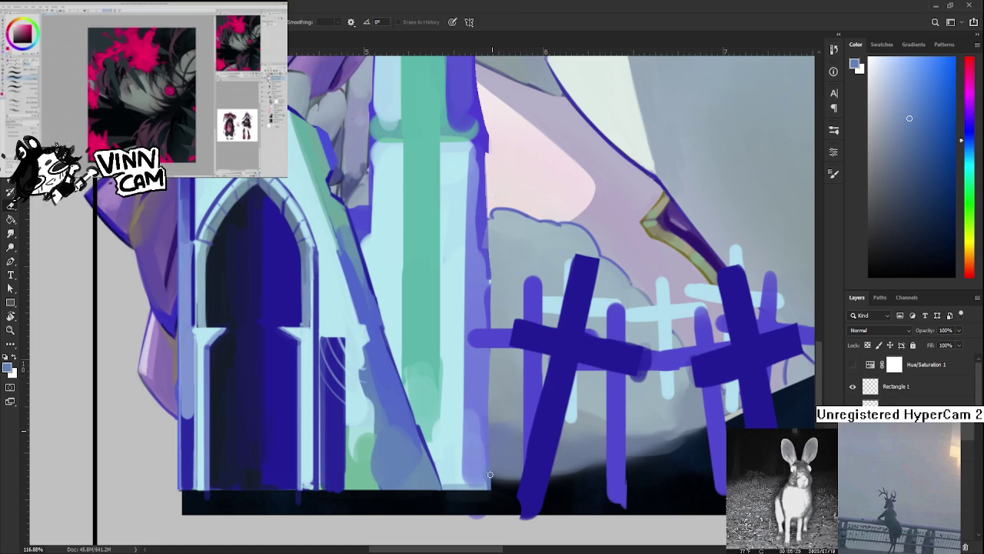
pyautogui.press('b')
# Sample green, muted blue, light cyan and blue tones around the spire base
pyautogui.keyDown('alt'); pyautogui.click(356, 460); pyautogui.keyUp('alt')
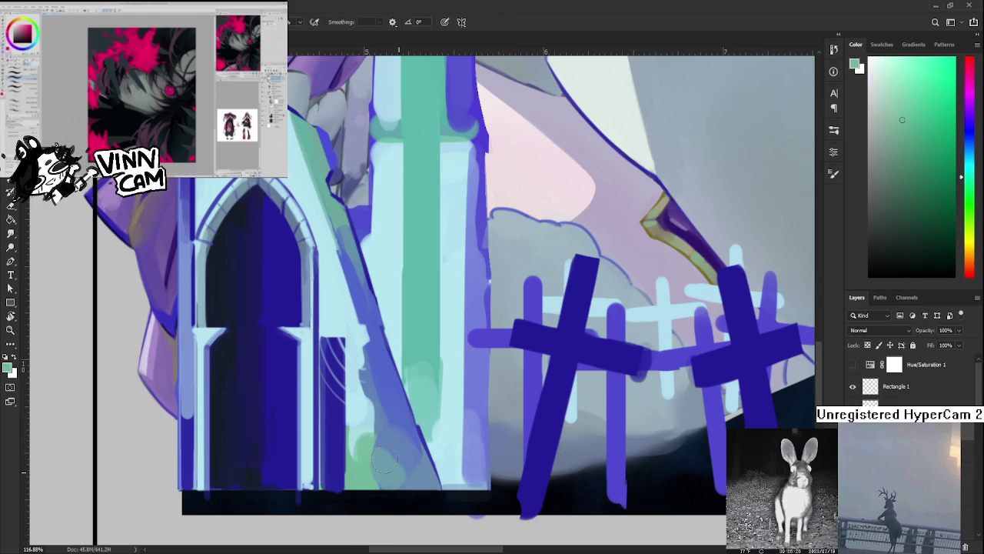
pyautogui.keyDown('alt'); pyautogui.click(393, 450); pyautogui.keyUp('alt')
pyautogui.keyDown('alt'); pyautogui.click(396, 452); pyautogui.keyUp('alt')
pyautogui.keyDown('alt'); pyautogui.click(381, 476); pyautogui.keyUp('alt')
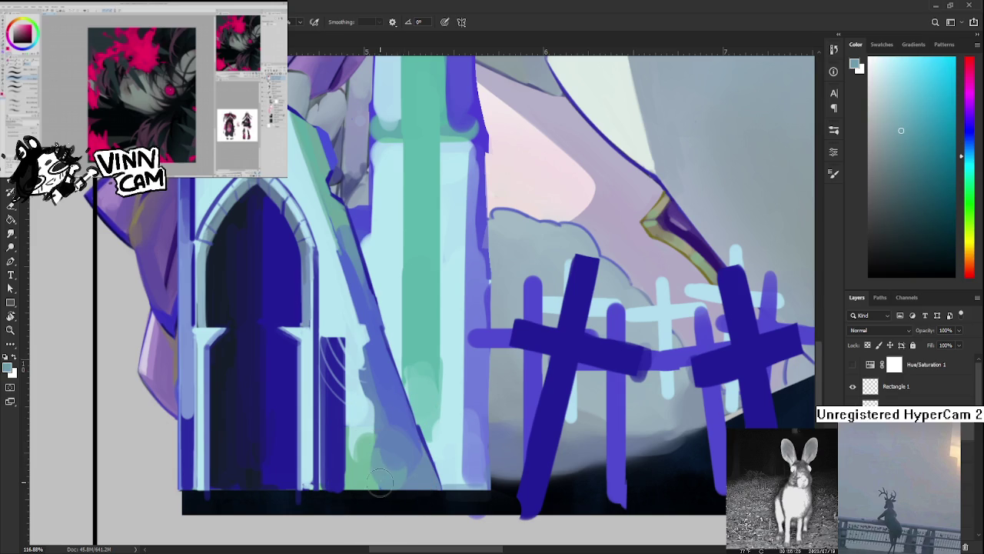
pyautogui.keyDown('alt'); pyautogui.click(382, 479); pyautogui.keyUp('alt')
pyautogui.keyDown('alt'); pyautogui.click(382, 455); pyautogui.keyUp('alt')
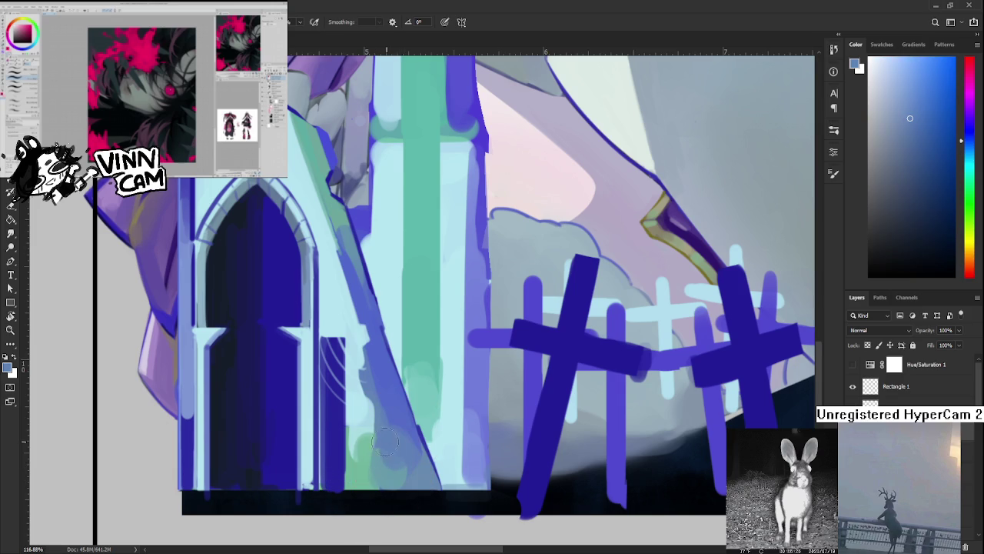
pyautogui.keyDown('alt'); pyautogui.click(396, 432); pyautogui.keyUp('alt')
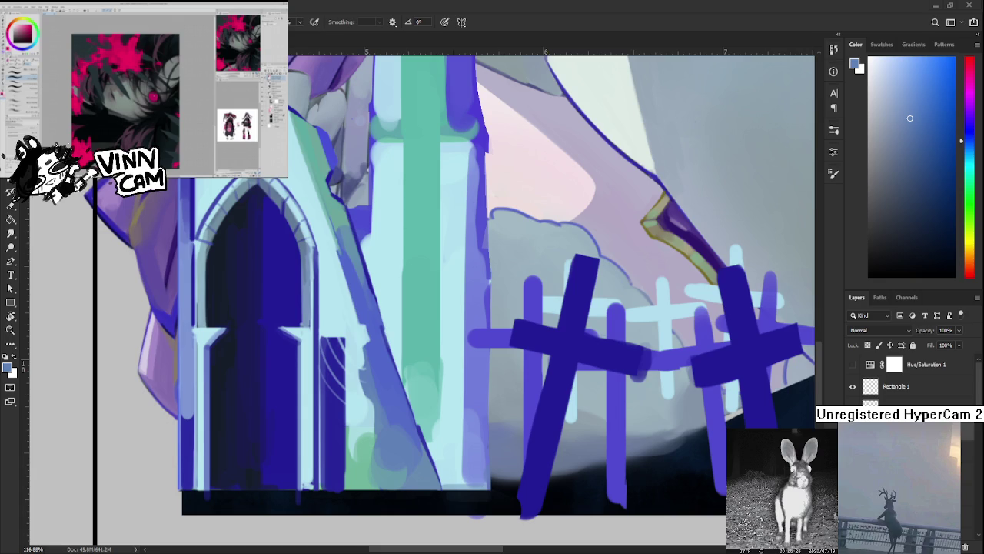
# Paint a thin pale cyan highlight down the spire
pyautogui.keyDown('alt'); pyautogui.click(364, 428); pyautogui.keyUp('alt')
pyautogui.keyDown('alt'); pyautogui.click(356, 426); pyautogui.keyUp('alt')
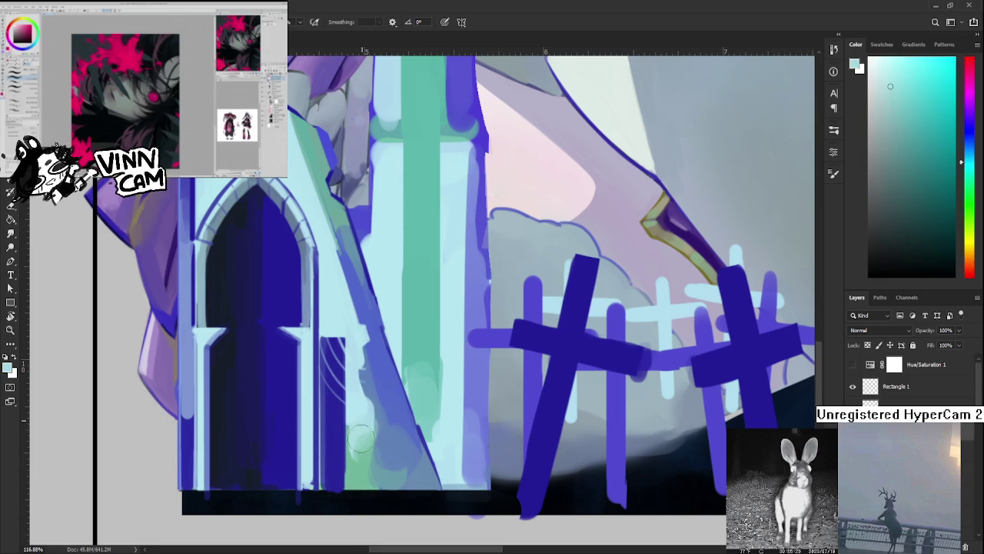
pyautogui.keyDown('alt'); pyautogui.click(348, 420); pyautogui.keyUp('alt')
pyautogui.moveTo(346, 423); pyautogui.dragTo(353, 452)
# Paint a dark blue strip down the arch panel's right side, then sample a near-black colour
pyautogui.keyDown('alt'); pyautogui.click(346, 461); pyautogui.keyUp('alt')
pyautogui.keyDown('alt'); pyautogui.click(345, 419); pyautogui.keyUp('alt')
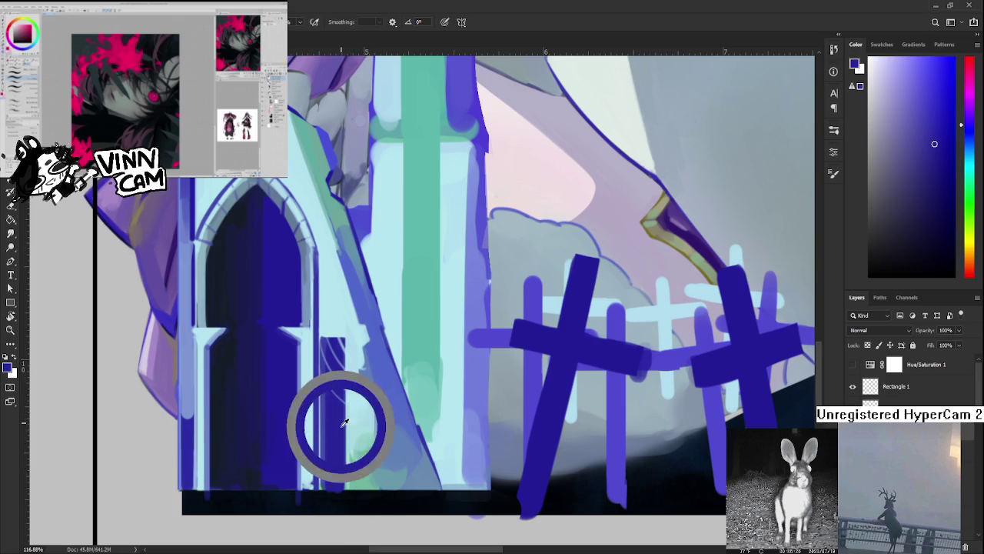
pyautogui.moveTo(344, 410); pyautogui.dragTo(342, 489)
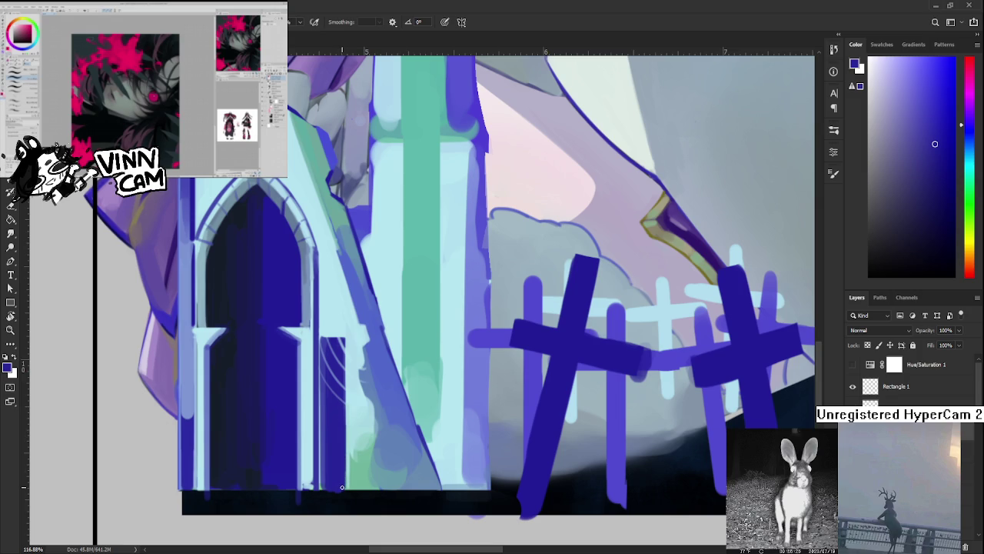
pyautogui.keyDown('alt'); pyautogui.click(338, 484); pyautogui.keyUp('alt')
pyautogui.keyDown('alt'); pyautogui.click(347, 492); pyautogui.keyUp('alt')
pyautogui.keyDown('alt'); pyautogui.click(347, 484); pyautogui.keyUp('alt')
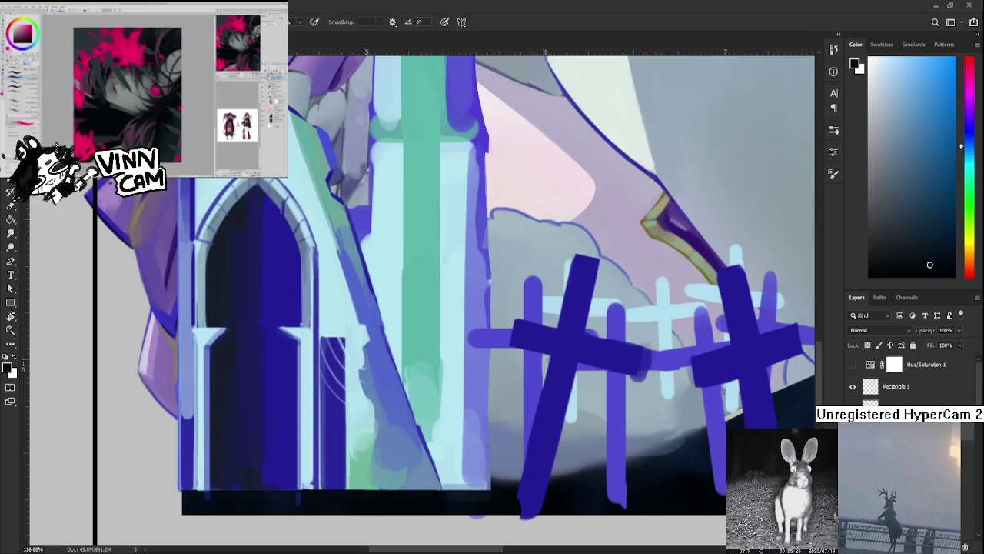
# Recentre the view on the arch and sample its dark navy window colour for the brush
pyautogui.moveTo(283, 310); pyautogui.dragTo(338, 341)
pyautogui.keyDown('alt'); pyautogui.click(330, 343); pyautogui.keyUp('alt')
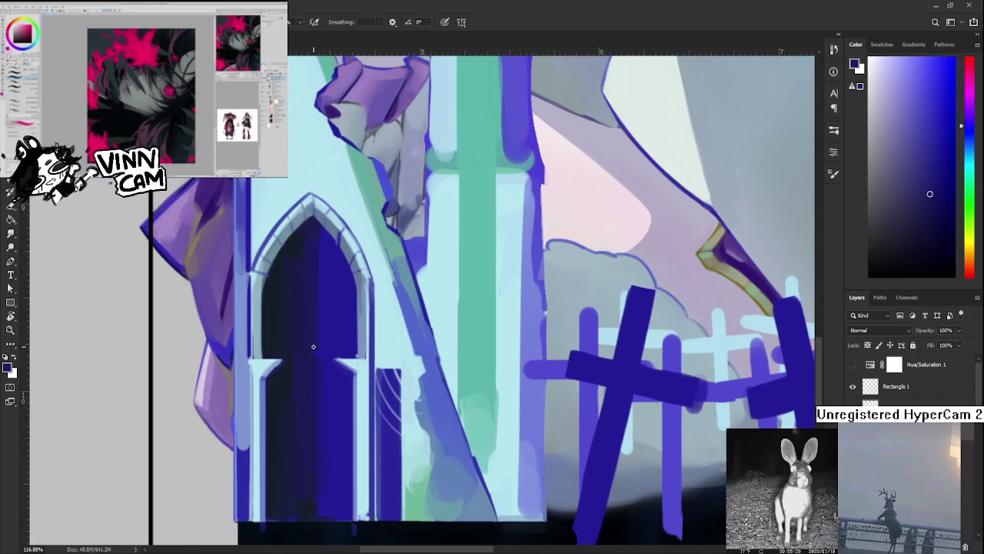
pyautogui.moveTo(324, 337); pyautogui.dragTo(329, 406)
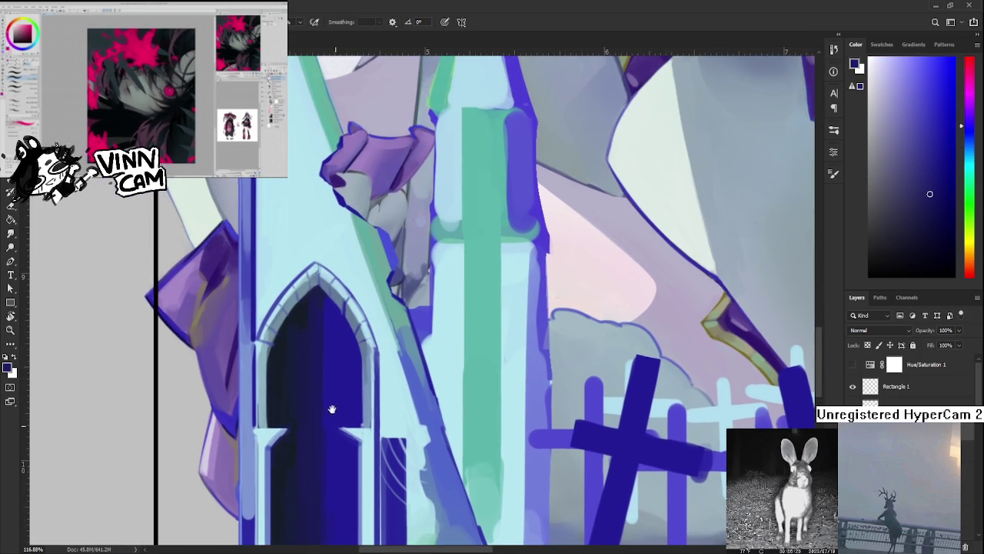
pyautogui.keyDown('alt'); pyautogui.click(333, 414); pyautogui.keyUp('alt')
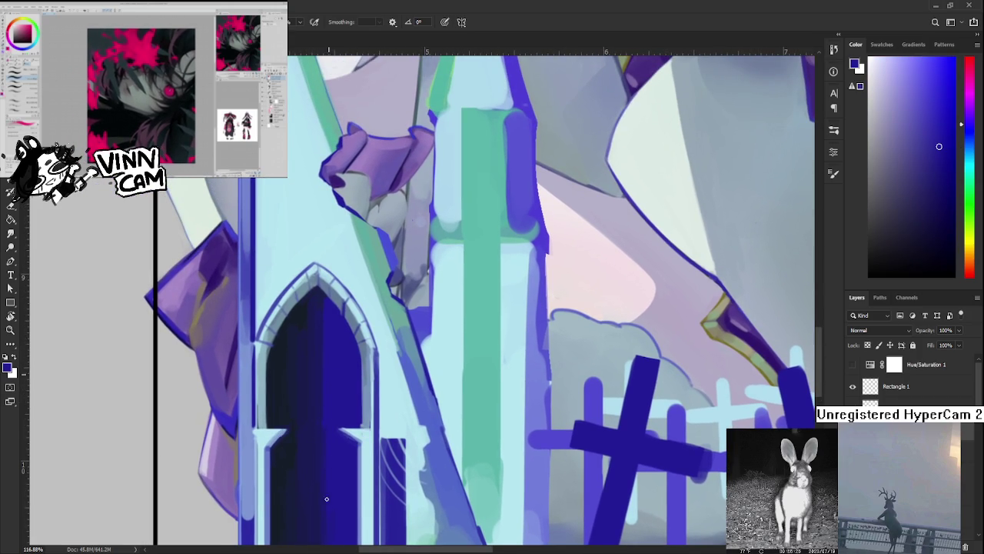
pyautogui.moveTo(333, 457); pyautogui.dragTo(336, 396)
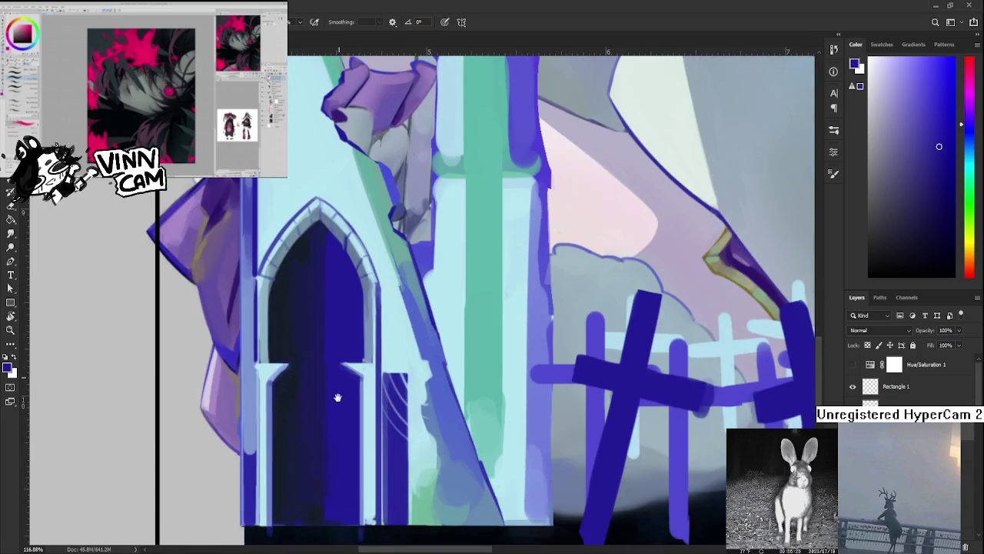
pyautogui.keyDown('alt'); pyautogui.click(336, 389); pyautogui.keyUp('alt')
pyautogui.keyDown('alt'); pyautogui.click(330, 370); pyautogui.keyUp('alt')
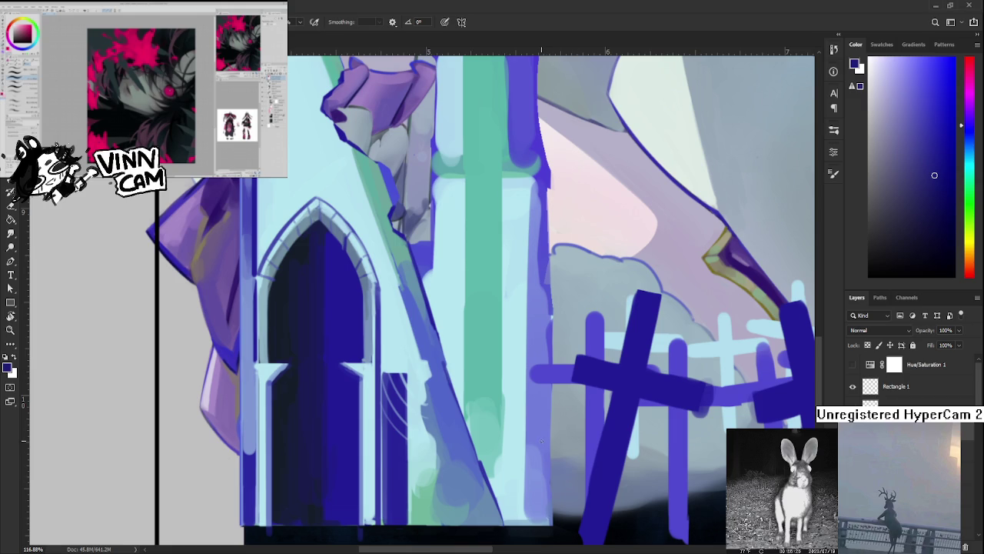
# Sample the spire's light blue and paint it along the blue diagonal edge with a larger brush
pyautogui.scroll(-3, 542, 444)
pyautogui.scroll(-2, 538, 450)
pyautogui.scroll(2, 526, 462)
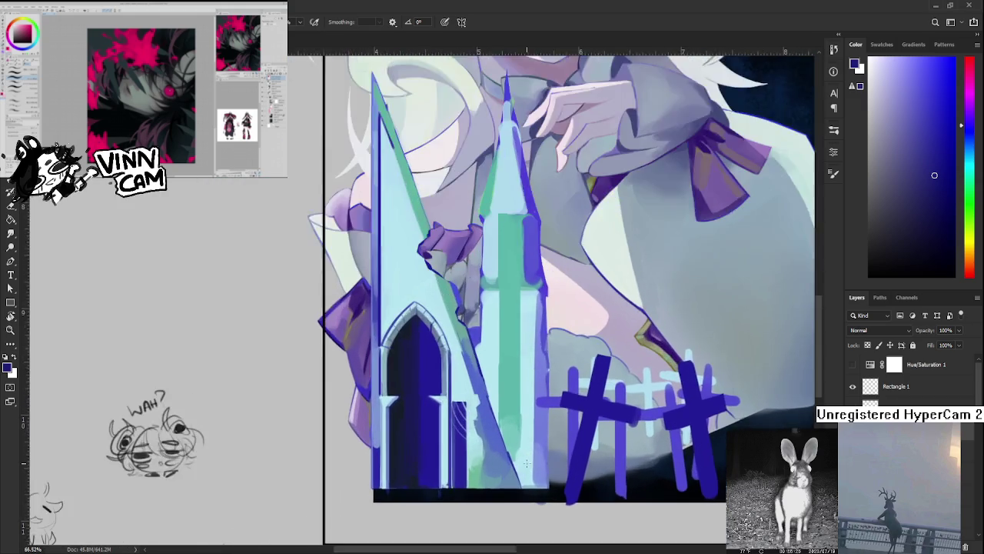
pyautogui.scroll(2, 526, 462)
pyautogui.scroll(1, 508, 457)
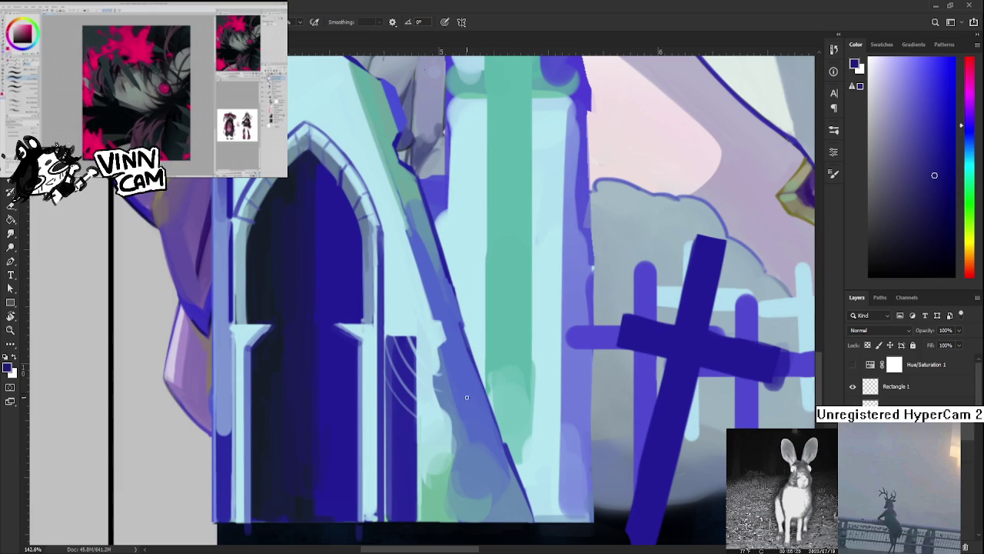
pyautogui.scroll(-5, 477, 363)
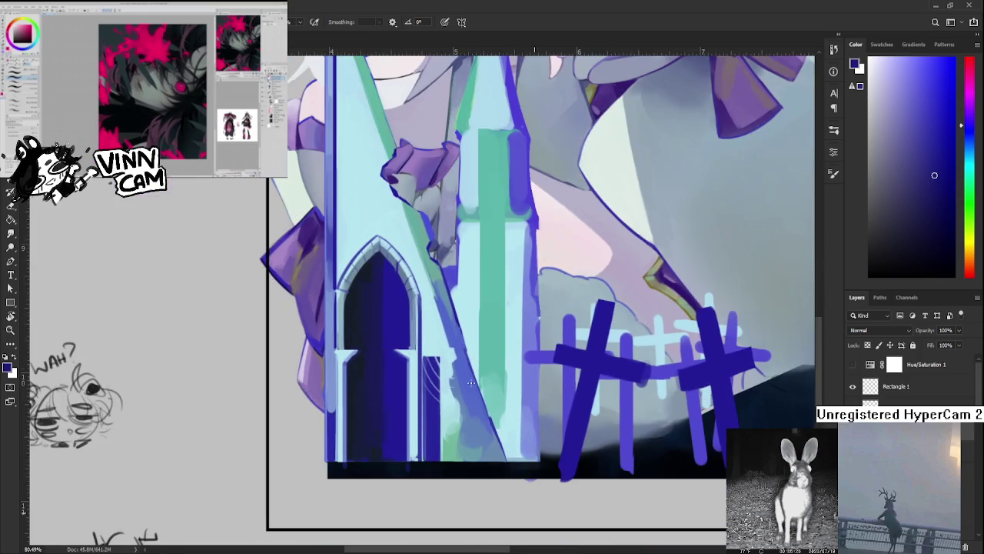
pyautogui.scroll(4, 437, 400)
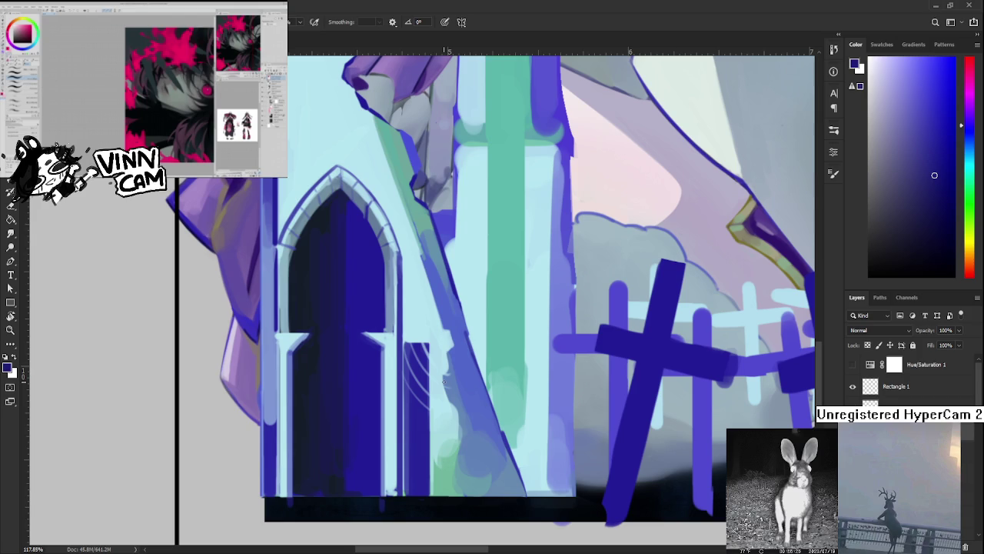
pyautogui.keyDown('alt'); pyautogui.click(446, 386); pyautogui.keyUp('alt')
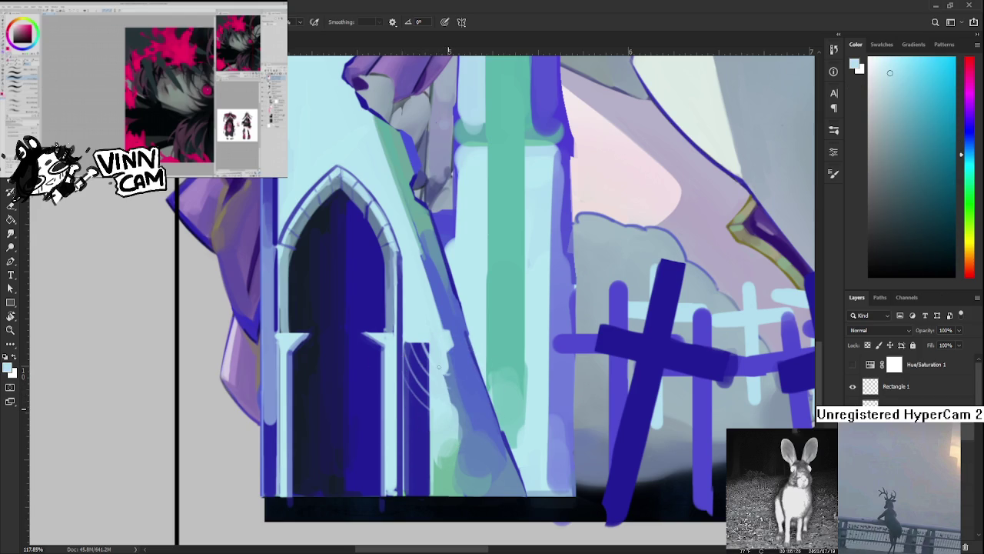
pyautogui.keyDown('alt'); pyautogui.click(454, 408); pyautogui.keyUp('alt')
pyautogui.keyDown('alt'); pyautogui.click(448, 392); pyautogui.keyUp('alt')
pyautogui.press(']')
pyautogui.moveTo(452, 372)
pyautogui.mouseDown()
pyautogui.moveTo(451, 405)
pyautogui.moveTo(446, 361)
pyautogui.moveTo(439, 416)
pyautogui.mouseUp()
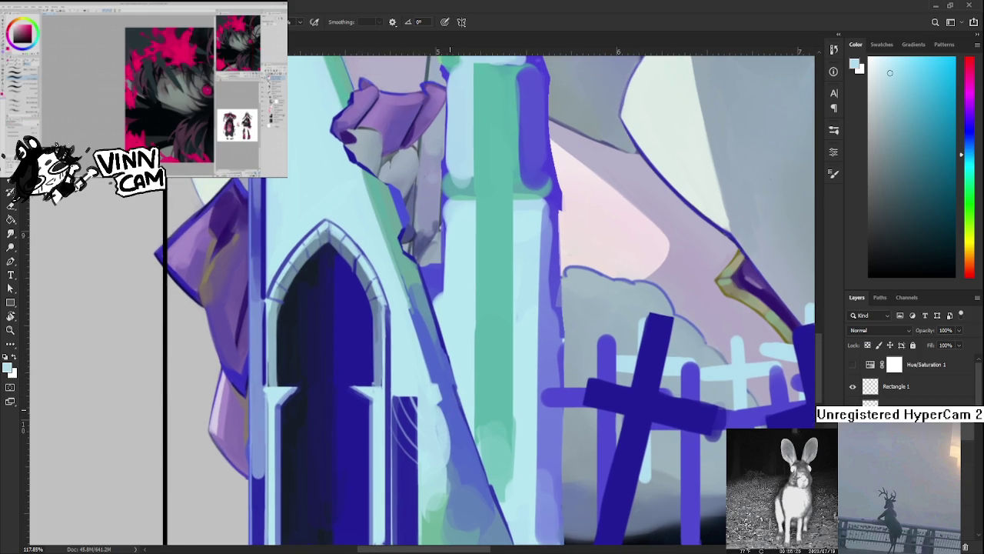
# Repaint the light patches in saturated blue, then touch up with light cyan
pyautogui.keyDown('alt'); pyautogui.click(451, 406); pyautogui.keyUp('alt')
pyautogui.moveTo(436, 382)
pyautogui.mouseDown()
pyautogui.moveTo(442, 416)
pyautogui.moveTo(437, 358)
pyautogui.moveTo(458, 430)
pyautogui.moveTo(443, 373)
pyautogui.moveTo(419, 360)
pyautogui.mouseUp()
pyautogui.keyDown('alt'); pyautogui.click(443, 375); pyautogui.keyUp('alt')
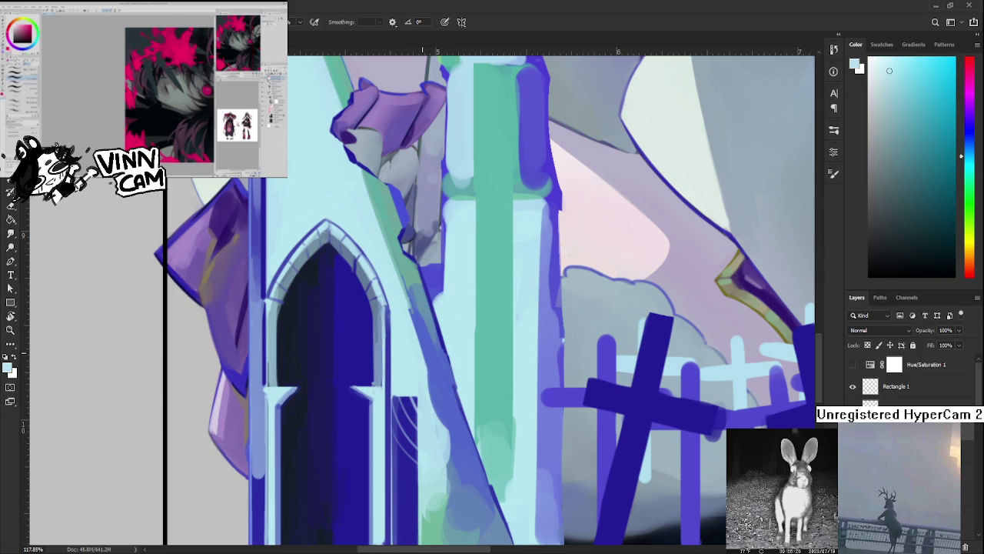
# Brush rounded light cyan patches down the blue edge, alternating between sampled cyan and blue
pyautogui.moveTo(406, 331)
pyautogui.mouseDown()
pyautogui.moveTo(426, 361)
pyautogui.moveTo(422, 375)
pyautogui.mouseUp()
pyautogui.moveTo(415, 331); pyautogui.dragTo(417, 372)
pyautogui.keyDown('alt'); pyautogui.click(443, 365); pyautogui.keyUp('alt')
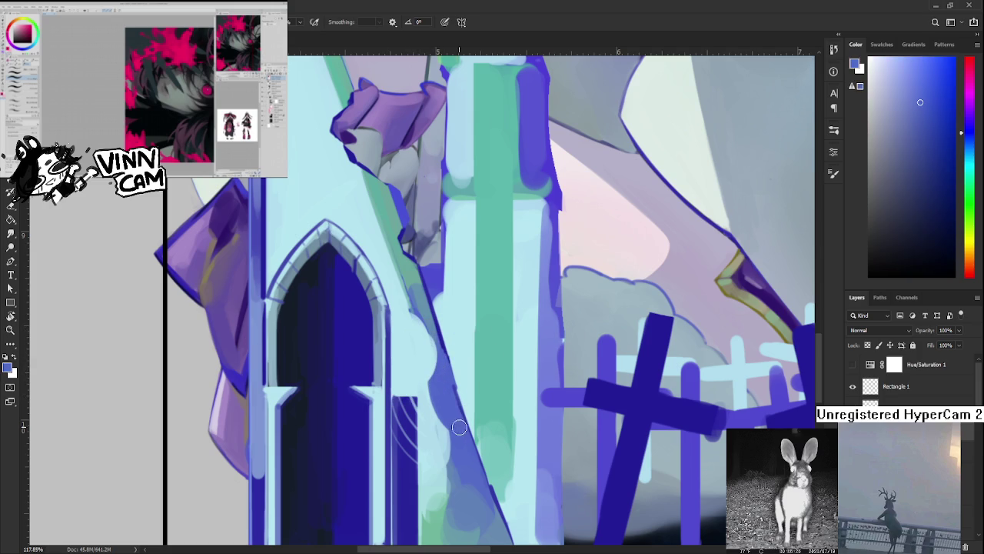
pyautogui.keyDown('alt'); pyautogui.click(433, 427); pyautogui.keyUp('alt')
pyautogui.moveTo(433, 427); pyautogui.dragTo(445, 450)
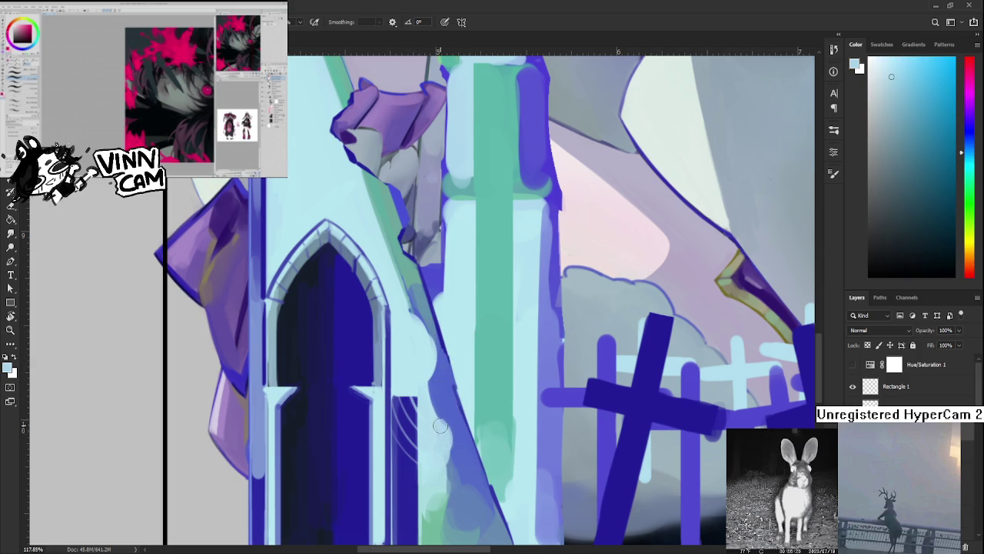
pyautogui.keyDown('alt'); pyautogui.click(452, 419); pyautogui.keyUp('alt')
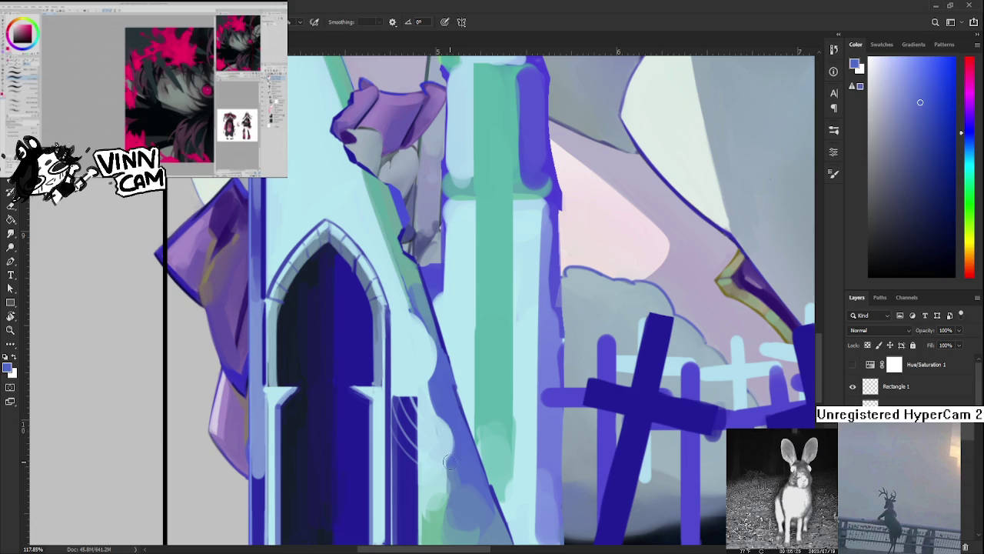
pyautogui.keyDown('alt'); pyautogui.click(442, 436); pyautogui.keyUp('alt')
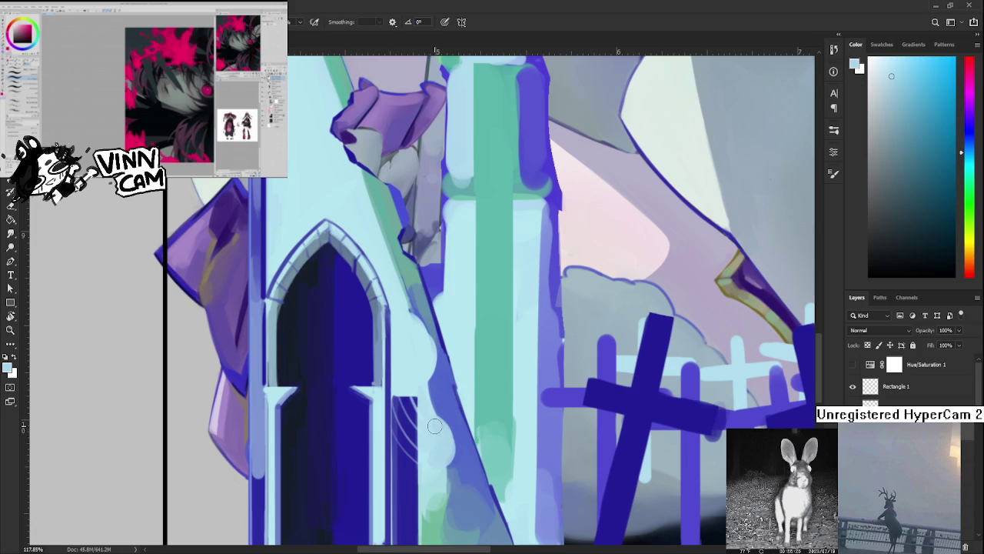
pyautogui.moveTo(447, 441); pyautogui.dragTo(447, 452)
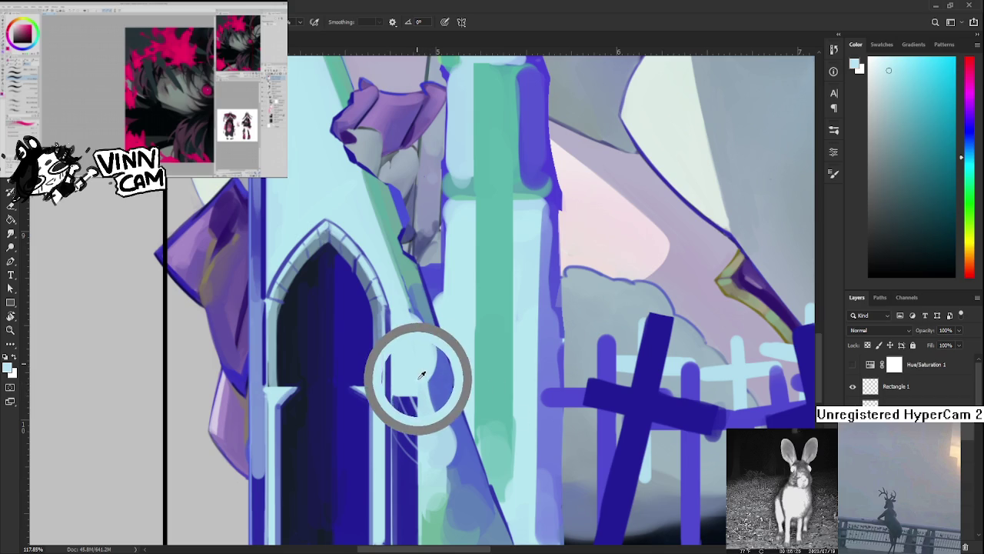
# Paint a small dark blue knob atop the pale pillar with a smaller brush, then resample light cyan
pyautogui.keyDown('alt'); pyautogui.click(415, 398); pyautogui.keyUp('alt')
pyautogui.scroll(2, 408, 376)
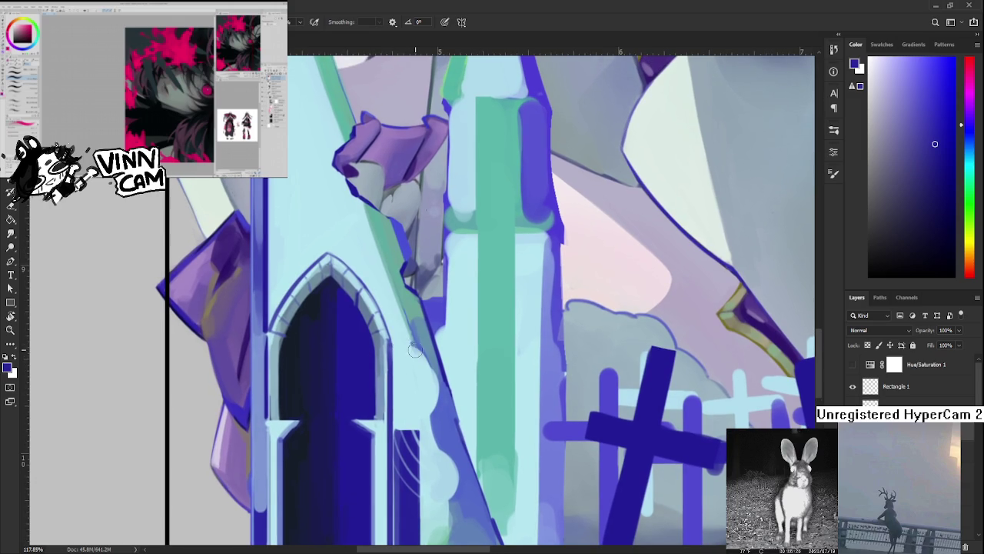
pyautogui.press('[')
pyautogui.press('[')
pyautogui.moveTo(392, 342)
pyautogui.mouseDown()
pyautogui.moveTo(410, 341)
pyautogui.moveTo(395, 359)
pyautogui.mouseUp()
pyautogui.moveTo(409, 347)
pyautogui.mouseDown()
pyautogui.moveTo(419, 352)
pyautogui.moveTo(418, 427)
pyautogui.moveTo(417, 358)
pyautogui.mouseUp()
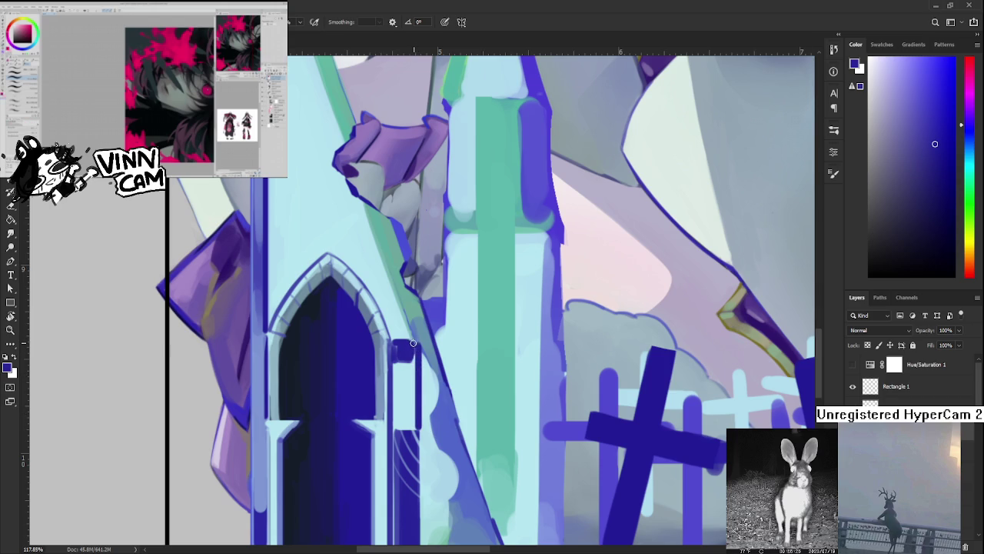
pyautogui.keyDown('alt'); pyautogui.click(407, 372); pyautogui.keyUp('alt')
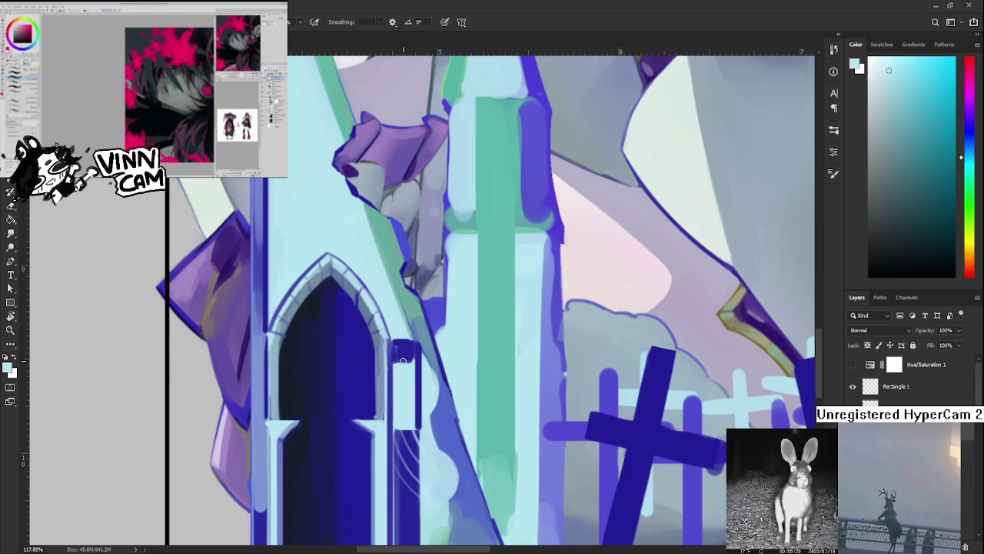
pyautogui.keyDown('alt'); pyautogui.click(413, 347); pyautogui.keyUp('alt')
pyautogui.scroll(-3, 413, 347)
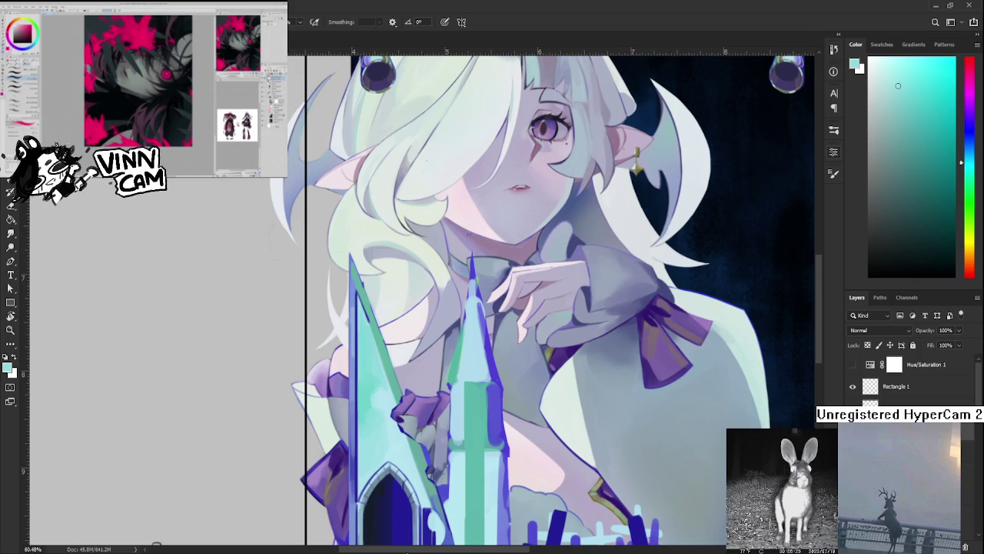
# Fill the strip left of the green spire with light and greener teal
pyautogui.moveTo(349, 421); pyautogui.dragTo(288, 383)
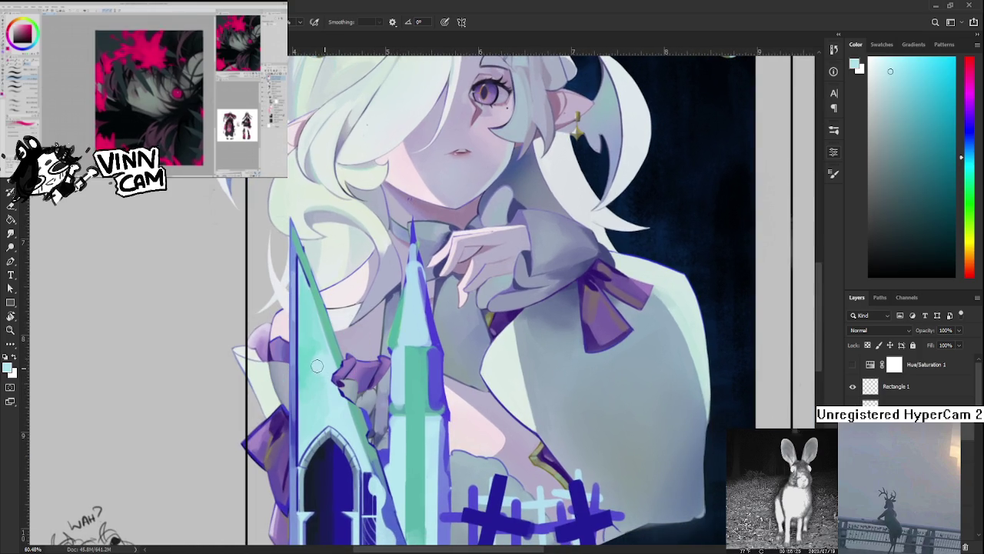
pyautogui.keyDown('alt'); pyautogui.click(316, 350); pyautogui.keyUp('alt')
pyautogui.keyDown('alt'); pyautogui.click(316, 357); pyautogui.keyUp('alt')
pyautogui.moveTo(304, 261); pyautogui.dragTo(313, 362)
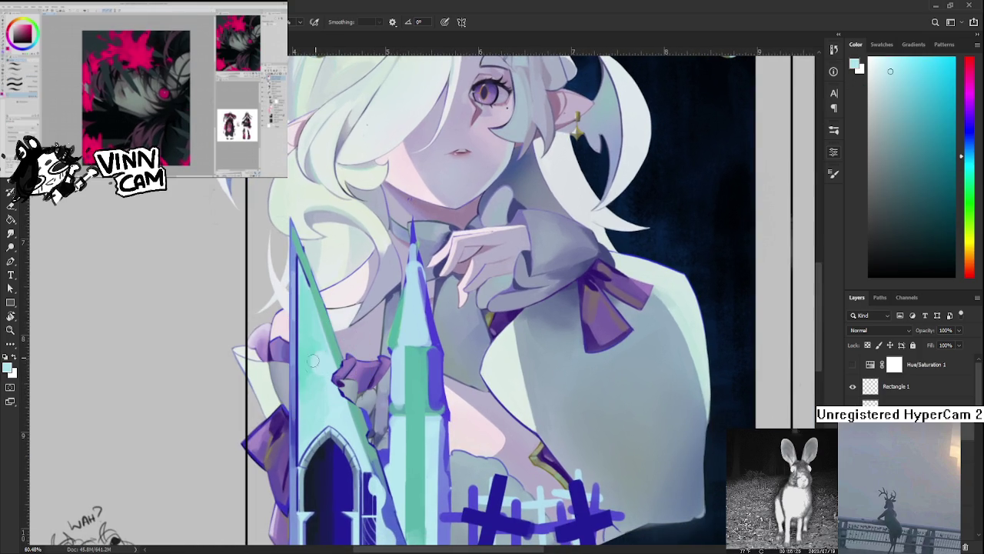
pyautogui.keyDown('alt'); pyautogui.click(317, 352); pyautogui.keyUp('alt')
pyautogui.keyDown('alt'); pyautogui.click(315, 344); pyautogui.keyUp('alt')
pyautogui.moveTo(306, 238); pyautogui.dragTo(310, 356)
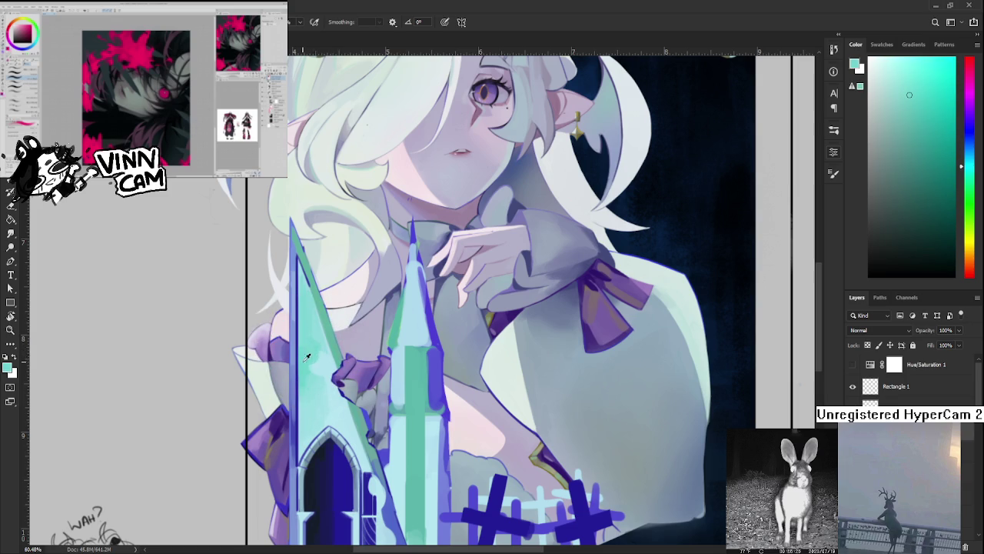
# Add a light cyan highlight to the teal spire
pyautogui.keyDown('alt'); pyautogui.click(308, 371); pyautogui.keyUp('alt')
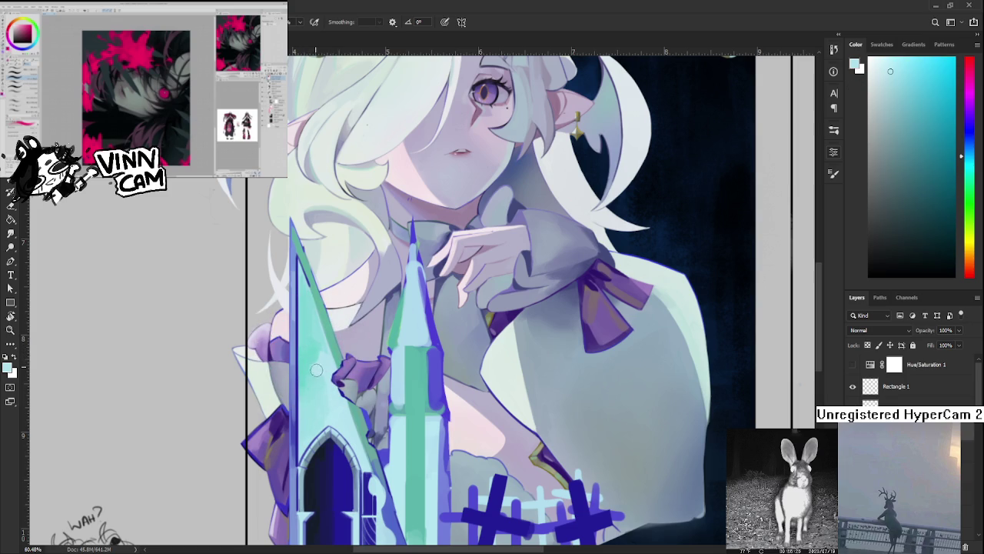
pyautogui.keyDown('alt'); pyautogui.click(314, 349); pyautogui.keyUp('alt')
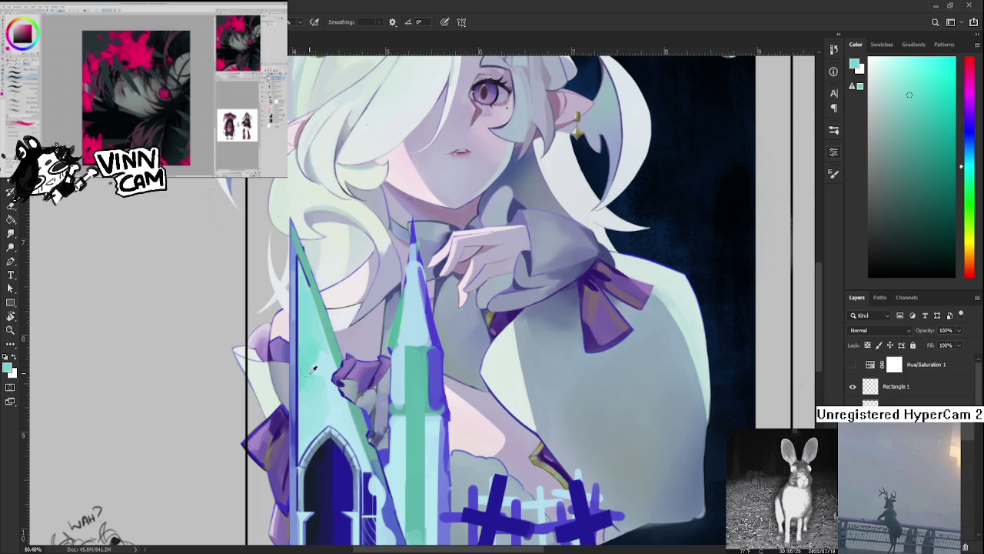
pyautogui.keyDown('alt'); pyautogui.click(313, 360); pyautogui.keyUp('alt')
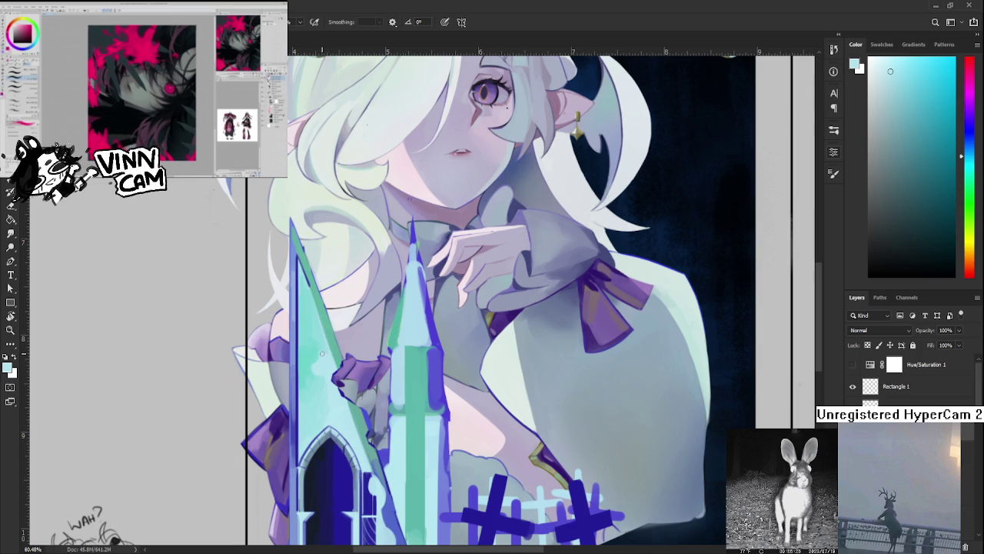
pyautogui.moveTo(323, 354)
pyautogui.mouseDown()
pyautogui.moveTo(309, 367)
pyautogui.moveTo(329, 343)
pyautogui.mouseUp()
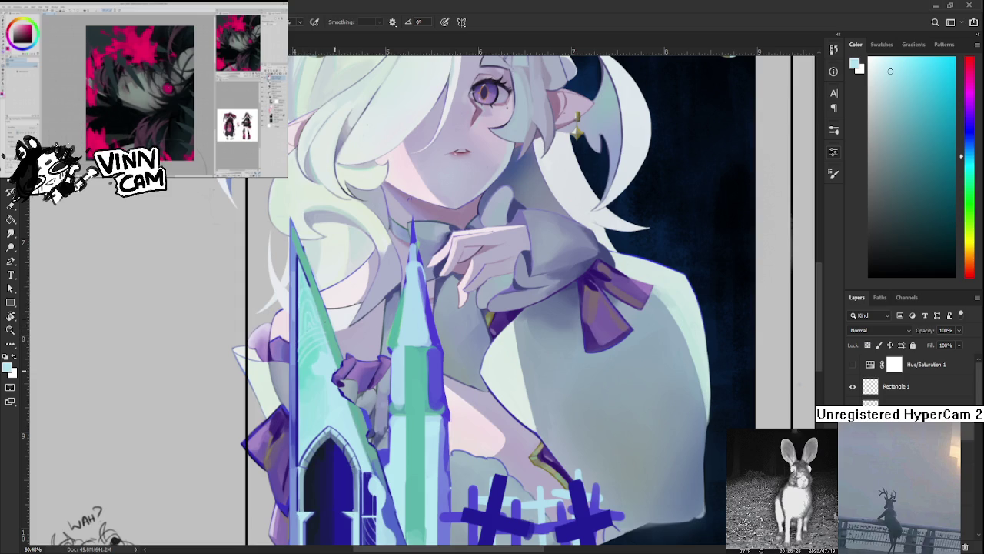
# Sample dark blue and repeatedly draw and undo a thin line down the left spire
pyautogui.scroll(-3, 482, 354)
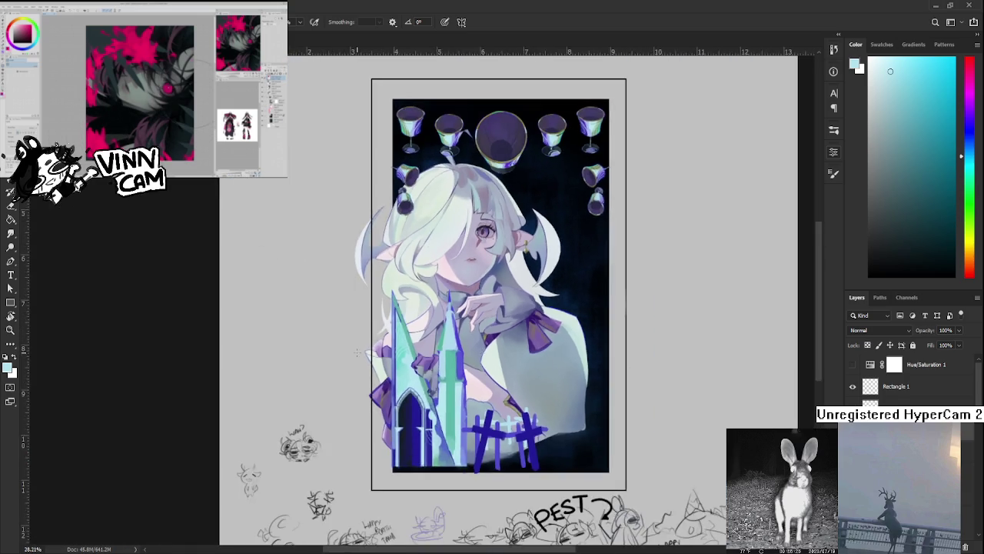
pyautogui.scroll(2, 476, 400)
pyautogui.scroll(2, 473, 450)
pyautogui.moveTo(473, 450)
pyautogui.mouseDown()
pyautogui.moveTo(437, 437)
pyautogui.moveTo(410, 391)
pyautogui.mouseUp()
pyautogui.keyDown('alt'); pyautogui.click(455, 464); pyautogui.keyUp('alt')
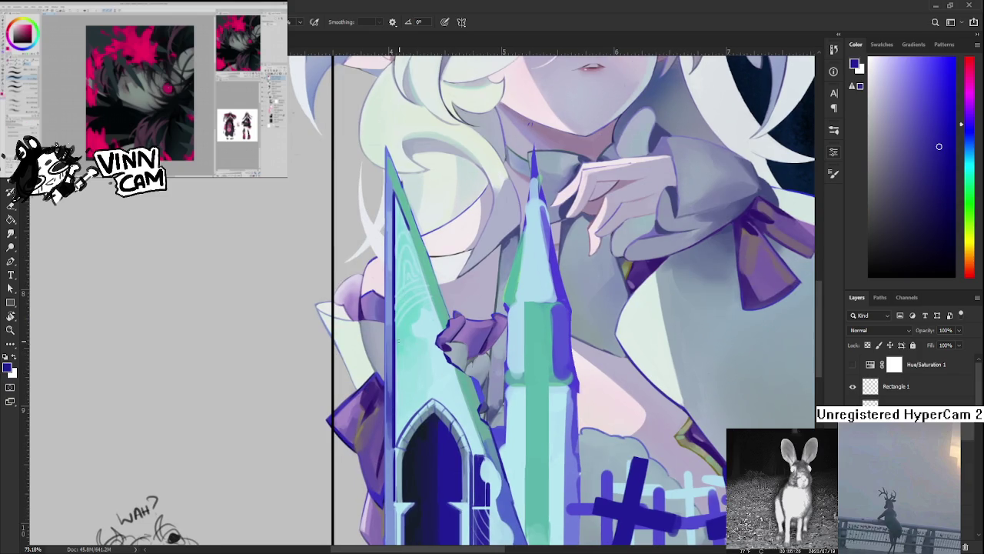
pyautogui.moveTo(405, 343); pyautogui.dragTo(428, 404)
pyautogui.hotkey('ctrl', 'z')
pyautogui.hotkey('ctrl', 'z')
pyautogui.moveTo(403, 343); pyautogui.dragTo(427, 404)
pyautogui.hotkey('ctrl', 'z')
pyautogui.moveTo(403, 343); pyautogui.dragTo(425, 396)
pyautogui.hotkey('ctrl', 'z')
pyautogui.moveTo(402, 343); pyautogui.dragTo(429, 398)
pyautogui.hotkey('ctrl', 'z')
pyautogui.moveTo(398, 341); pyautogui.dragTo(432, 397)
pyautogui.moveTo(400, 352); pyautogui.dragTo(429, 400)
pyautogui.hotkey('ctrl', 'z')
pyautogui.moveTo(399, 346); pyautogui.dragTo(429, 398)
pyautogui.hotkey('ctrl', 'z')
pyautogui.moveTo(397, 346)
pyautogui.mouseDown()
pyautogui.moveTo(431, 397)
pyautogui.moveTo(393, 385)
pyautogui.mouseUp()
pyautogui.hotkey('ctrl', 'z')
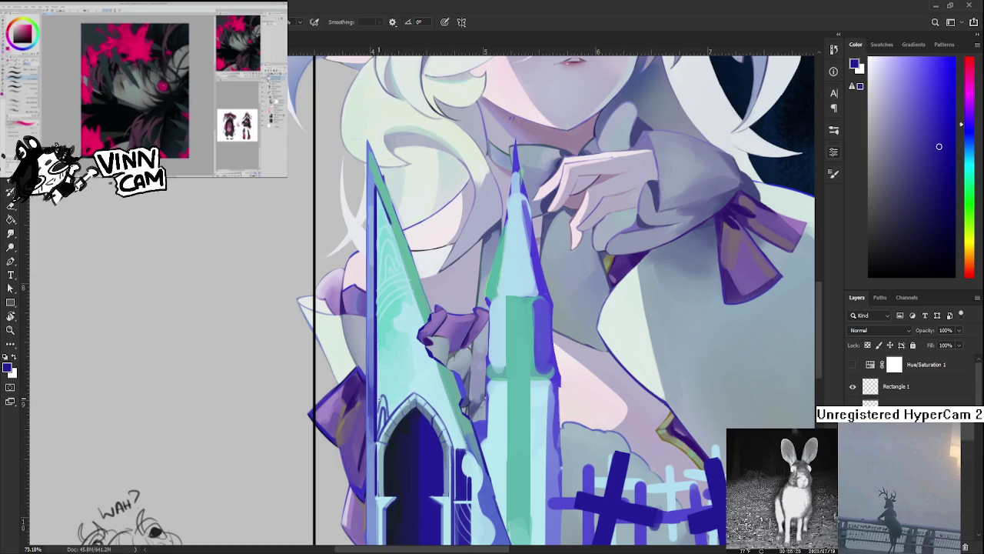
# Paint a dark blue line down the spire's left edge to the arch
pyautogui.moveTo(376, 389); pyautogui.dragTo(396, 412)
pyautogui.hotkey('ctrl', 'z')
pyautogui.moveTo(374, 369); pyautogui.dragTo(397, 412)
# Sample the arch colour and brush thin curved strokes along the arched window's right edge
pyautogui.scroll(-1, 414, 238)
pyautogui.scroll(-1, 414, 238)
pyautogui.scroll(-2, 455, 385)
pyautogui.scroll(-1, 455, 384)
pyautogui.scroll(2, 454, 384)
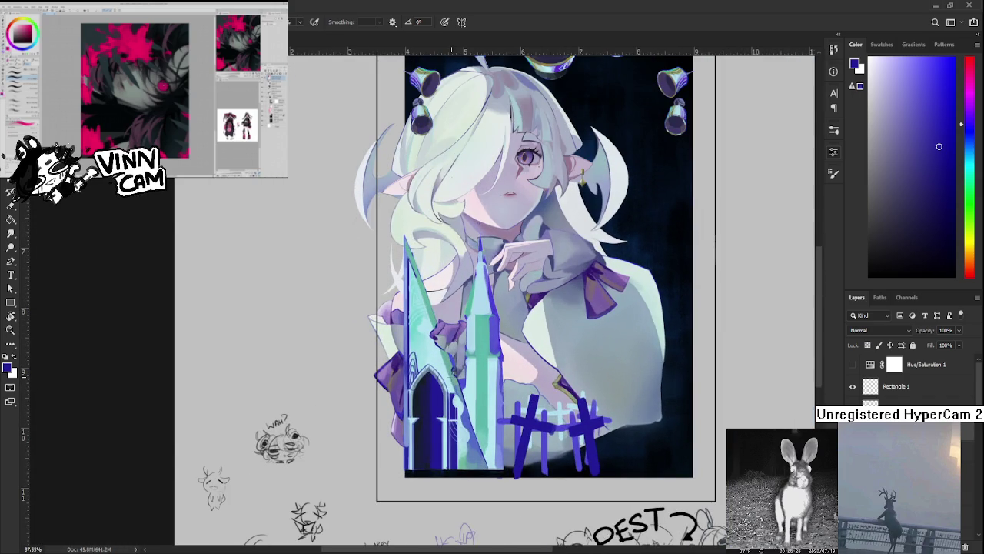
pyautogui.scroll(2, 462, 380)
pyautogui.scroll(1, 462, 381)
pyautogui.scroll(2, 462, 381)
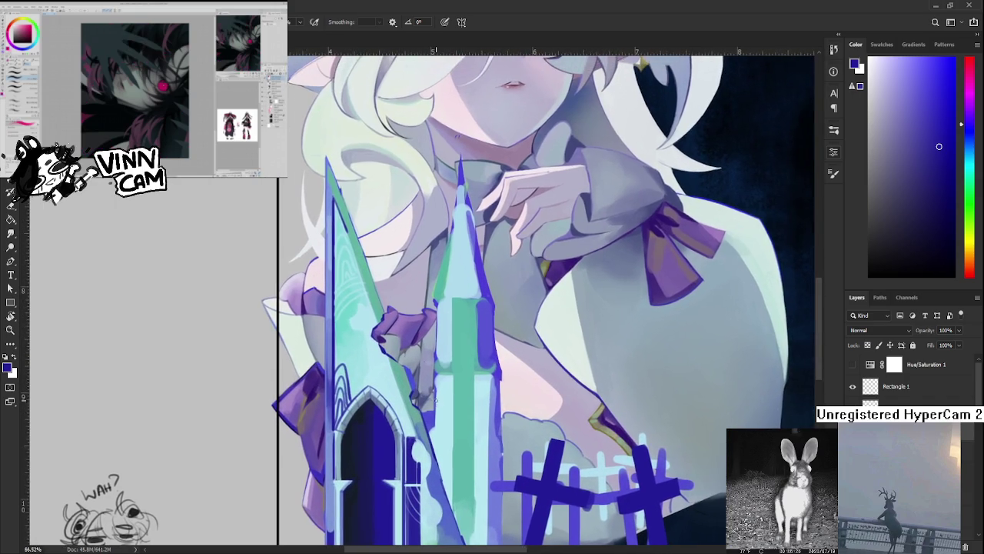
pyautogui.scroll(1, 462, 380)
pyautogui.scroll(1, 415, 408)
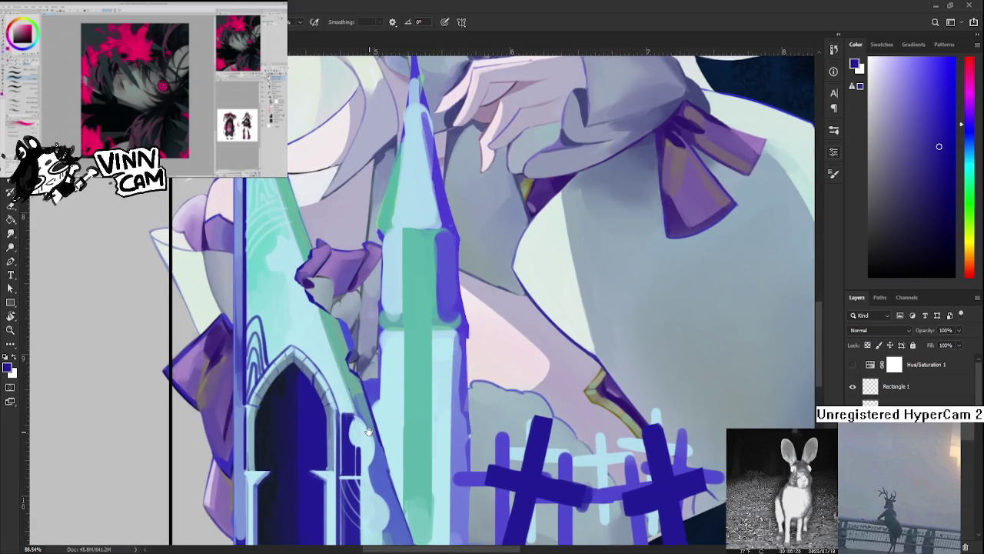
pyautogui.keyDown('alt'); pyautogui.click(351, 413); pyautogui.keyUp('alt')
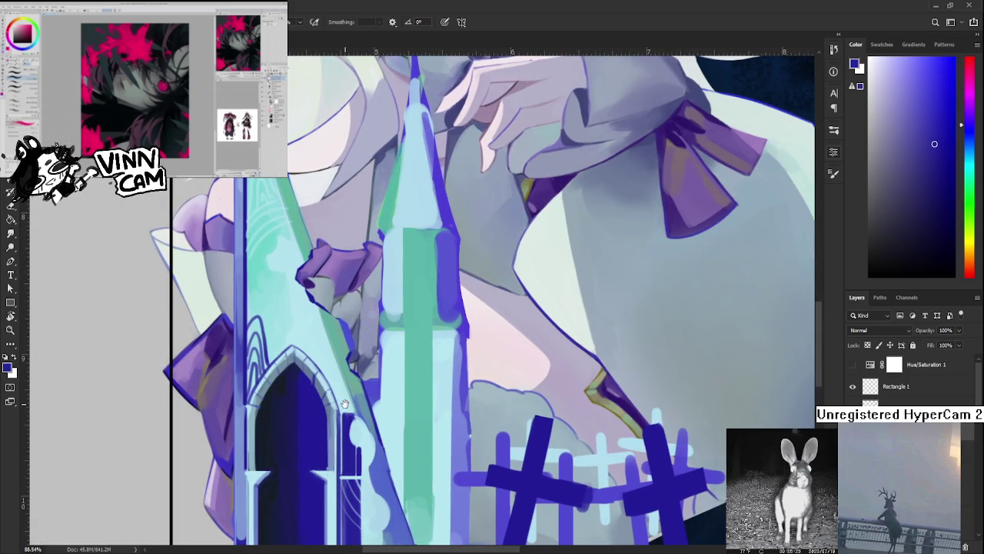
pyautogui.moveTo(344, 407); pyautogui.dragTo(350, 429)
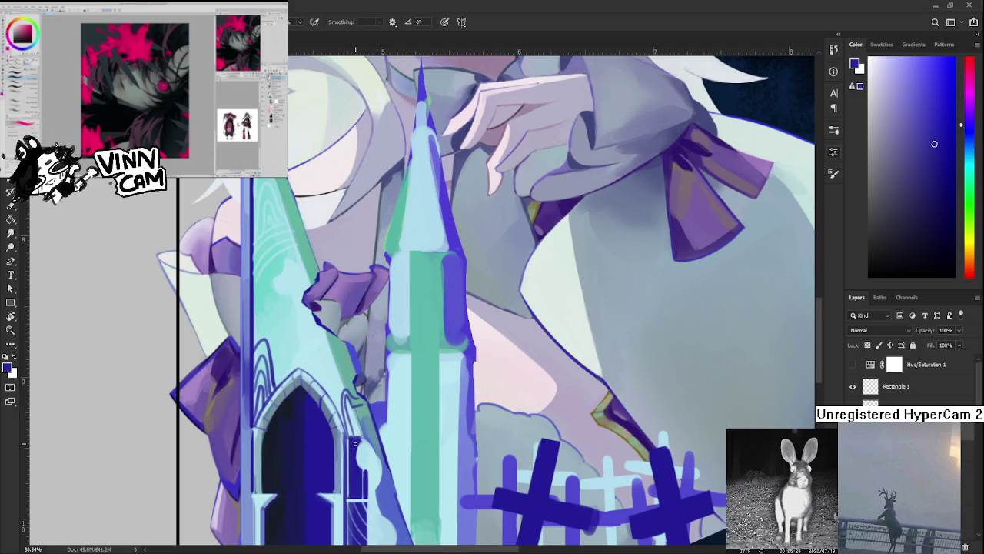
pyautogui.moveTo(350, 415)
pyautogui.mouseDown()
pyautogui.moveTo(366, 409)
pyautogui.moveTo(363, 439)
pyautogui.mouseUp()
# Paint two flowing dark blue curves on the left spire and outline the blade's right edge
pyautogui.scroll(-2, 372, 397)
pyautogui.scroll(-3, 371, 397)
pyautogui.scroll(-3, 371, 396)
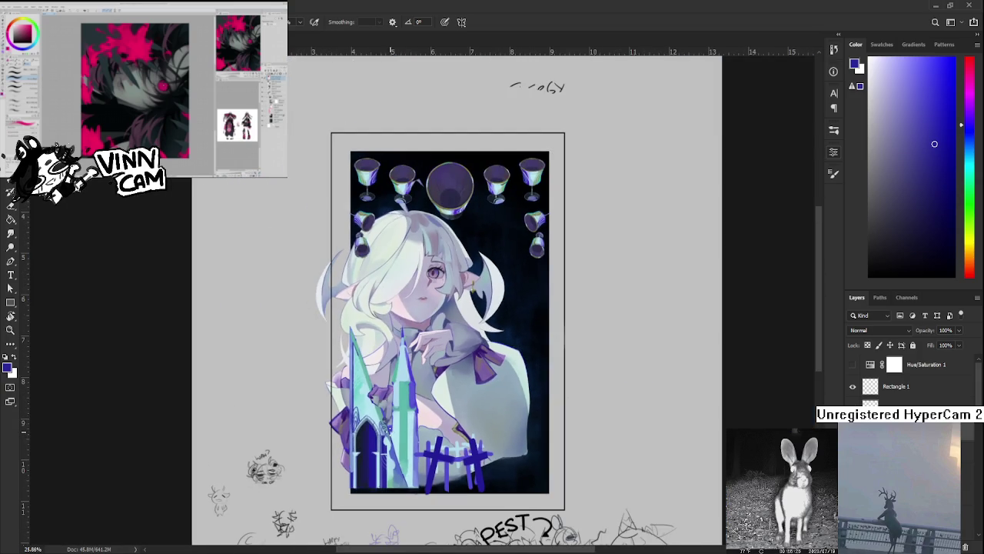
pyautogui.scroll(3, 378, 394)
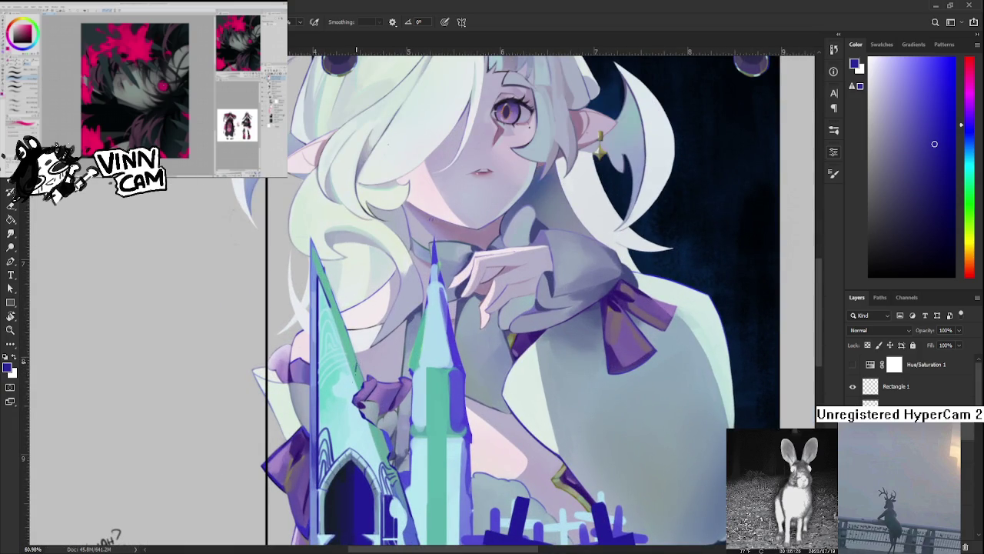
pyautogui.moveTo(353, 370); pyautogui.dragTo(383, 435)
pyautogui.hotkey('ctrl', 'z')
pyautogui.moveTo(356, 372); pyautogui.dragTo(384, 440)
pyautogui.moveTo(354, 371); pyautogui.dragTo(372, 426)
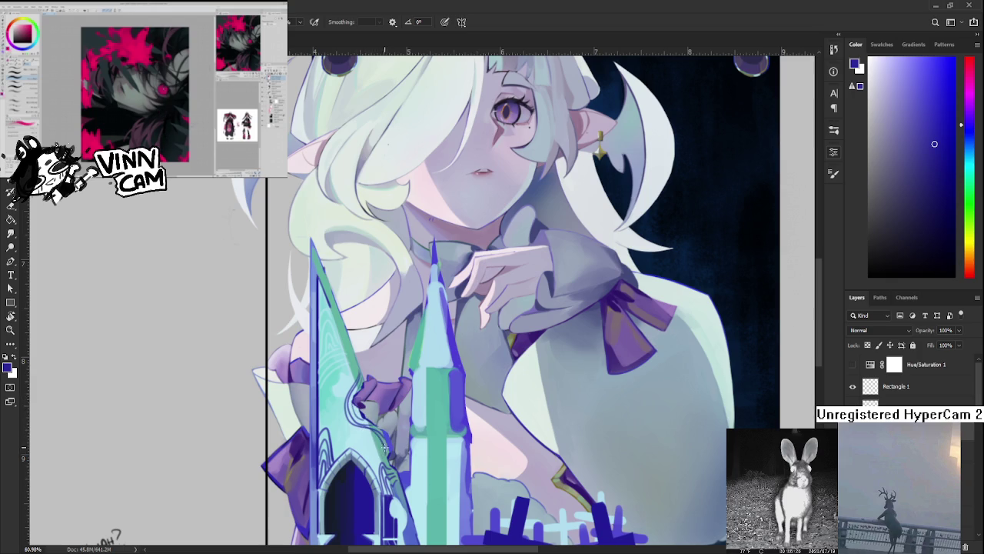
pyautogui.moveTo(377, 428); pyautogui.dragTo(385, 458)
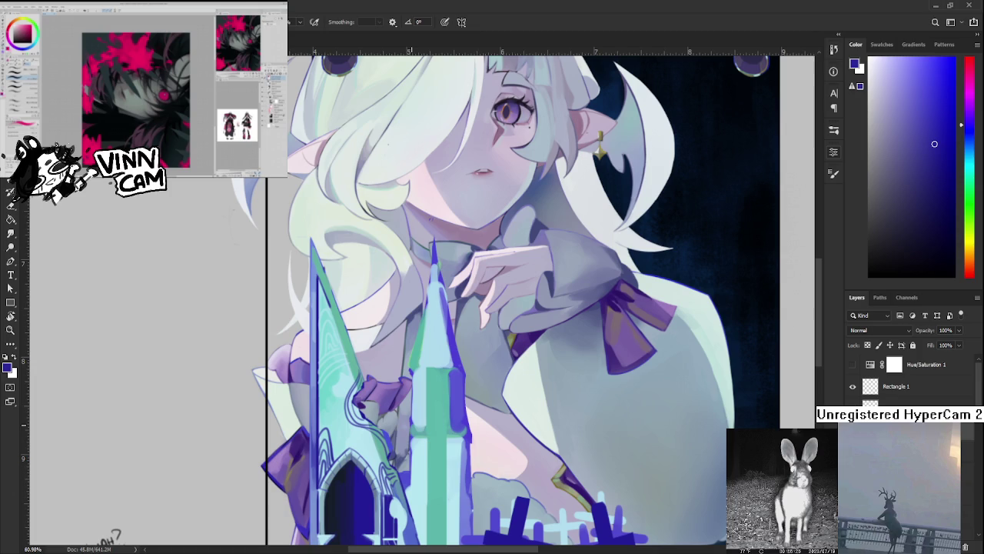
# Sample a mint teal from the spire and shift the view up
pyautogui.moveTo(420, 439); pyautogui.dragTo(432, 475)
pyautogui.keyDown('alt'); pyautogui.click(348, 342); pyautogui.keyUp('alt')
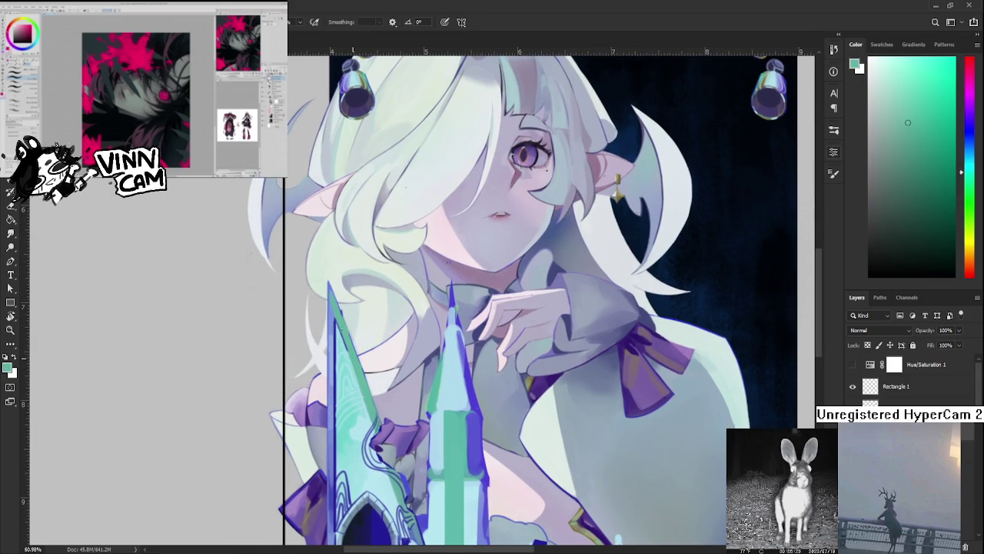
pyautogui.moveTo(352, 338); pyautogui.dragTo(342, 244)
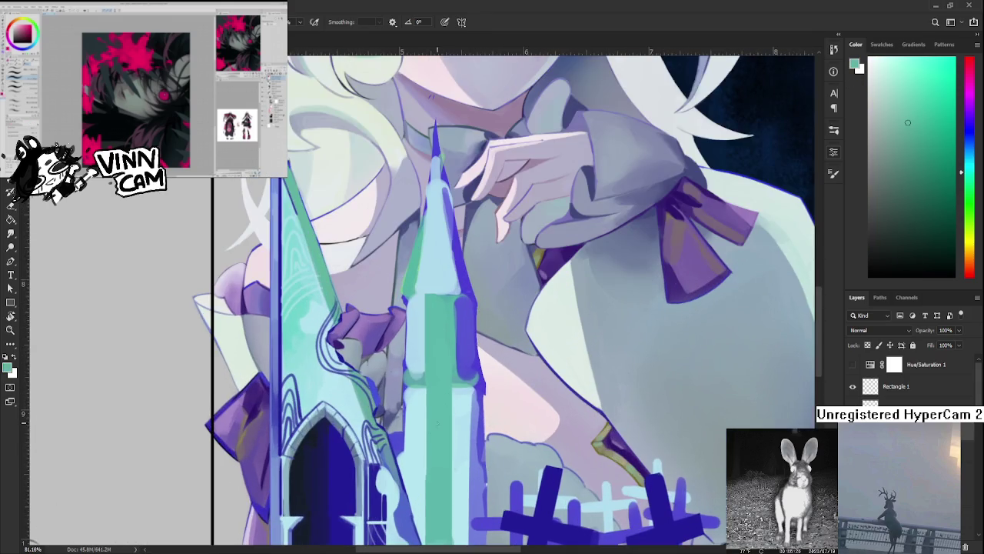
# Pick up the olive-gold colour from a goblet rim
pyautogui.scroll(3, 420, 296)
pyautogui.scroll(5, 420, 296)
pyautogui.scroll(5, 415, 284)
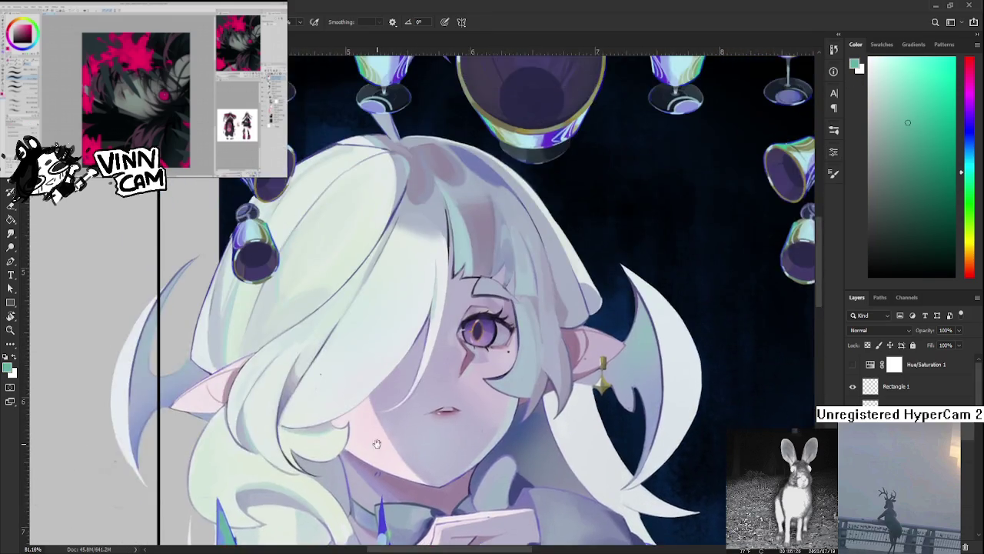
pyautogui.scroll(5, 407, 273)
pyautogui.scroll(3, 402, 262)
pyautogui.scroll(2, 402, 262)
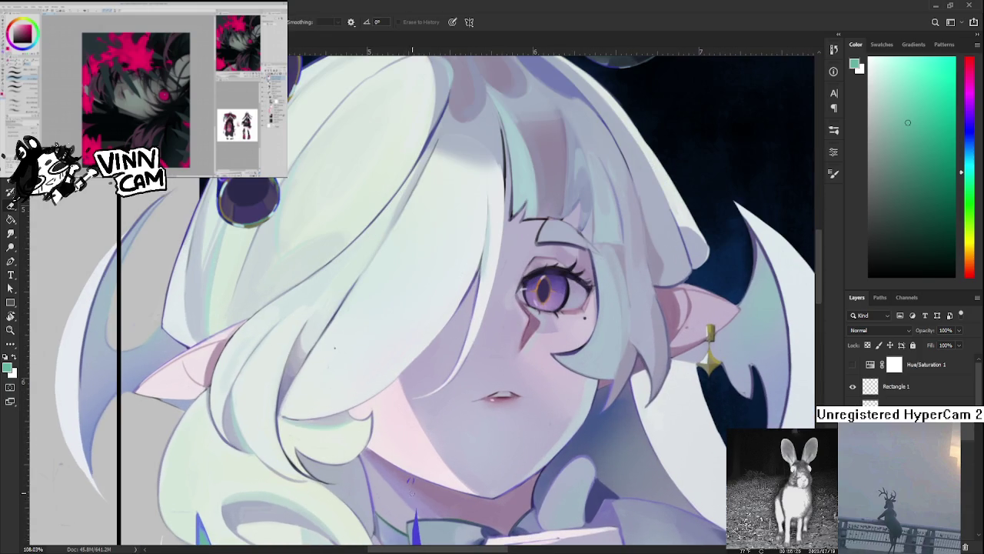
pyautogui.scroll(5, 404, 462)
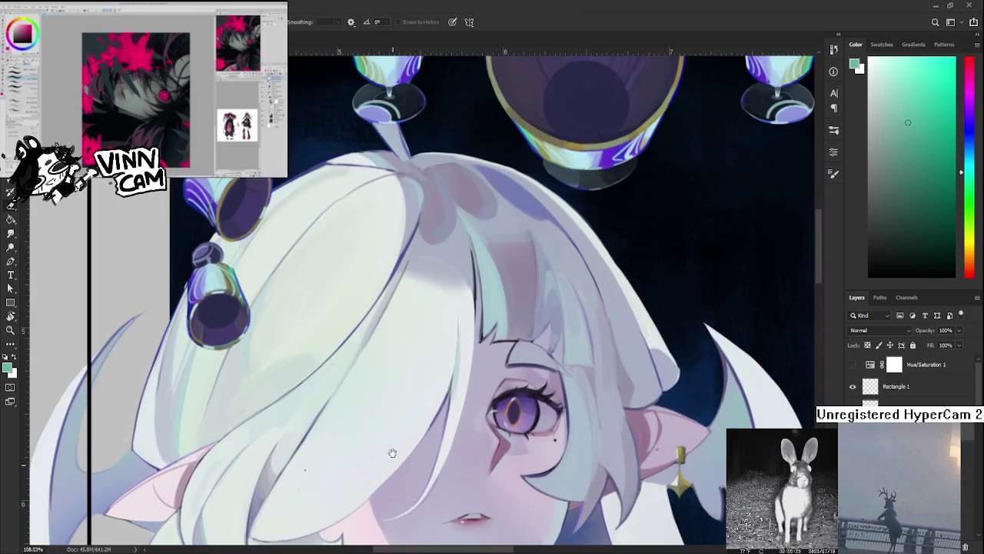
pyautogui.scroll(3, 391, 415)
pyautogui.moveTo(533, 279)
pyautogui.mouseDown()
pyautogui.moveTo(560, 302)
pyautogui.moveTo(551, 302)
pyautogui.mouseUp()
# Brush thin gold lines down the left crystal blade's edge
pyautogui.scroll(-4, 500, 276)
pyautogui.scroll(-4, 461, 261)
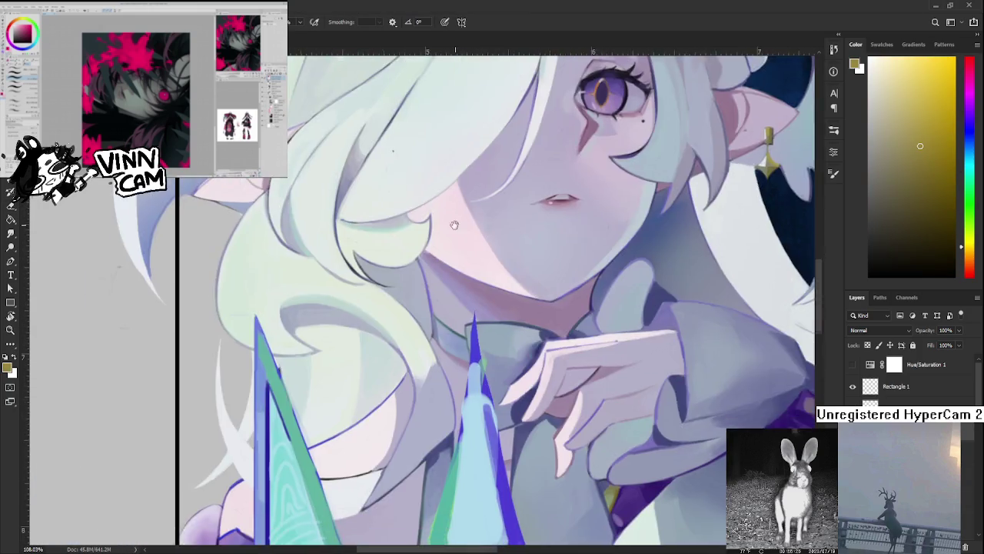
pyautogui.scroll(-4, 448, 253)
pyautogui.scroll(-3, 371, 354)
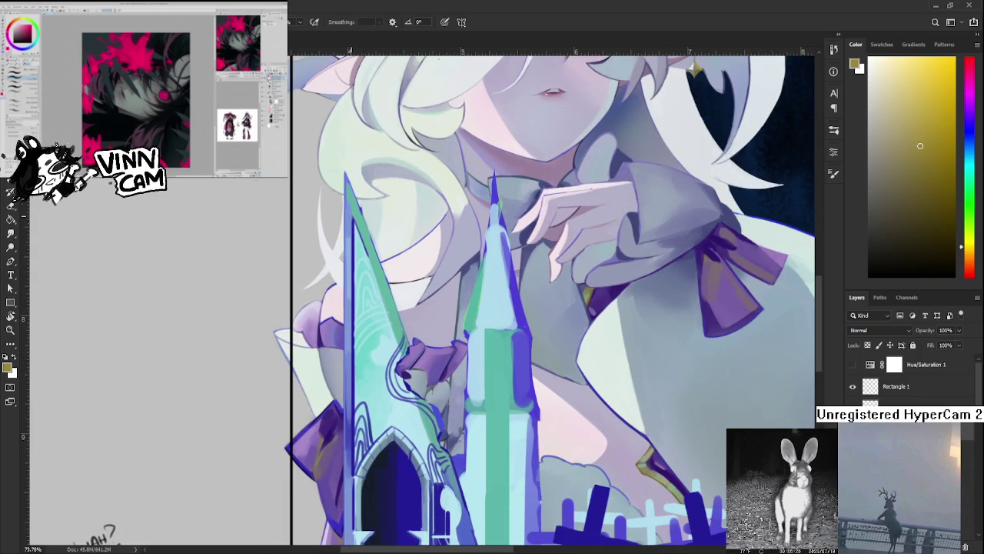
pyautogui.moveTo(352, 221); pyautogui.dragTo(352, 397)
pyautogui.moveTo(353, 220); pyautogui.dragTo(352, 309)
pyautogui.moveTo(352, 445); pyautogui.dragTo(352, 475)
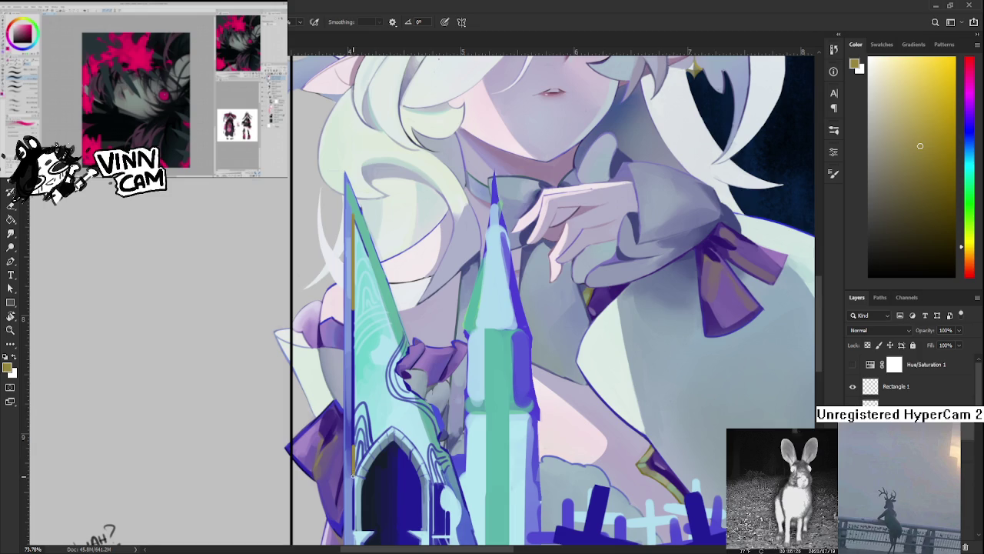
# Extend the golden-brown line further along the crystal blade's edge
pyautogui.scroll(-1, 443, 300)
pyautogui.scroll(-2, 443, 300)
pyautogui.scroll(-2, 443, 300)
pyautogui.scroll(-1, 443, 300)
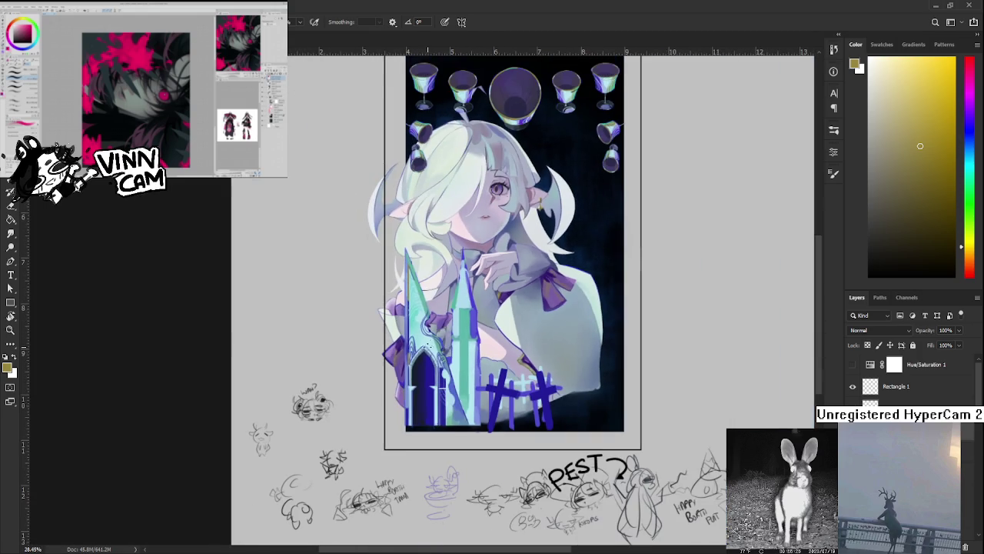
pyautogui.scroll(1, 423, 350)
pyautogui.scroll(2, 423, 350)
pyautogui.scroll(2, 424, 350)
pyautogui.moveTo(423, 350); pyautogui.dragTo(380, 381)
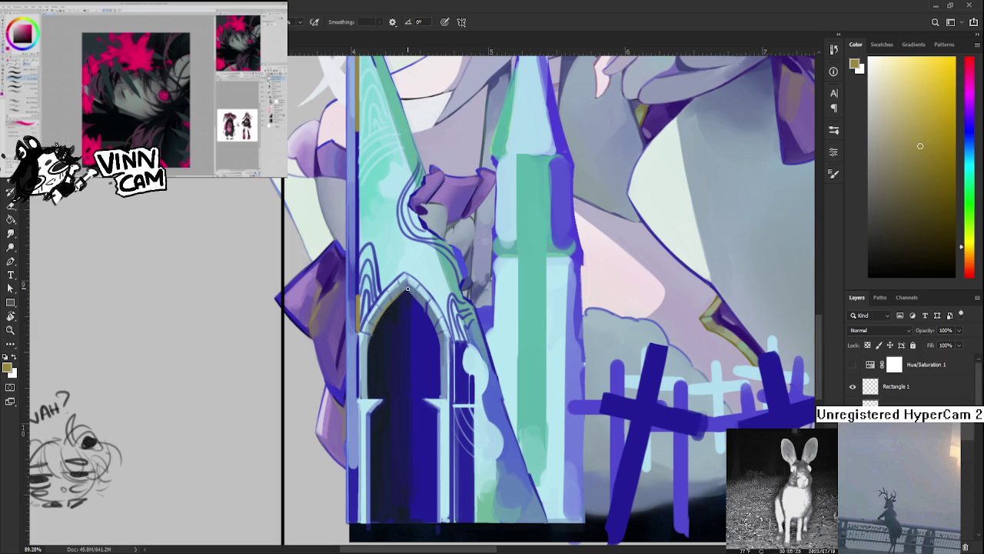
pyautogui.moveTo(419, 283); pyautogui.dragTo(417, 308)
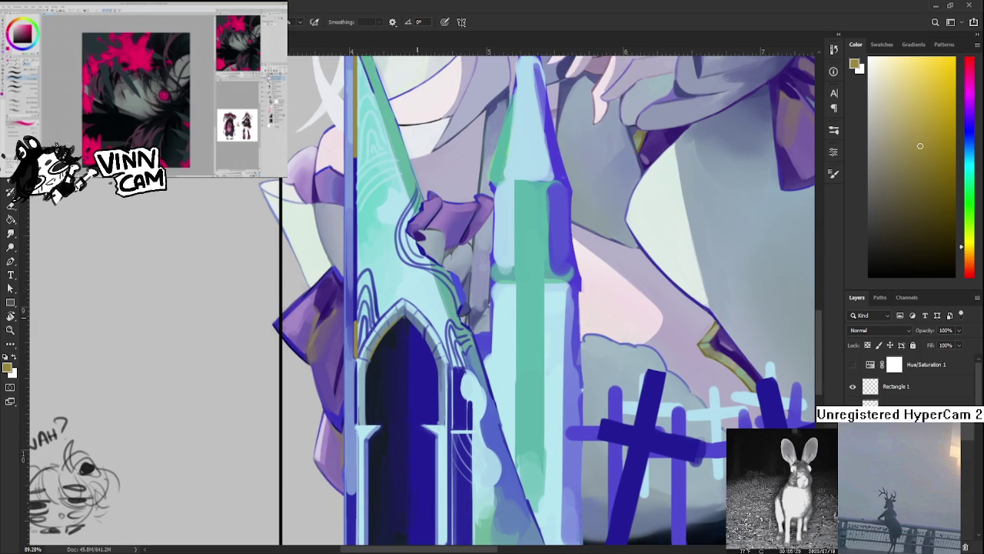
pyautogui.moveTo(403, 341); pyautogui.dragTo(376, 537)
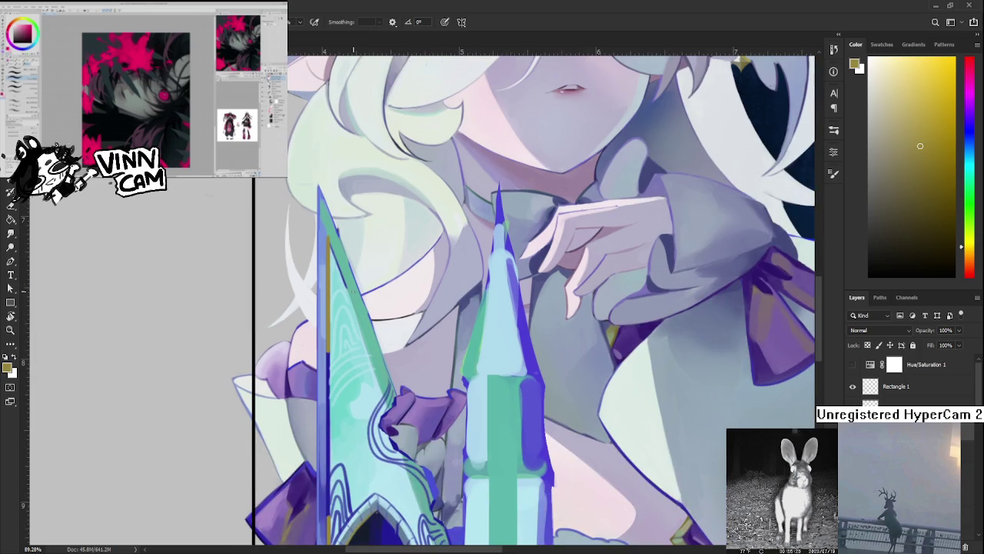
pyautogui.moveTo(368, 349); pyautogui.dragTo(383, 390)
# Alternate sampling teal and olive-yellow from the blade, ending on mint teal
pyautogui.keyDown('alt'); pyautogui.click(384, 361); pyautogui.keyUp('alt')
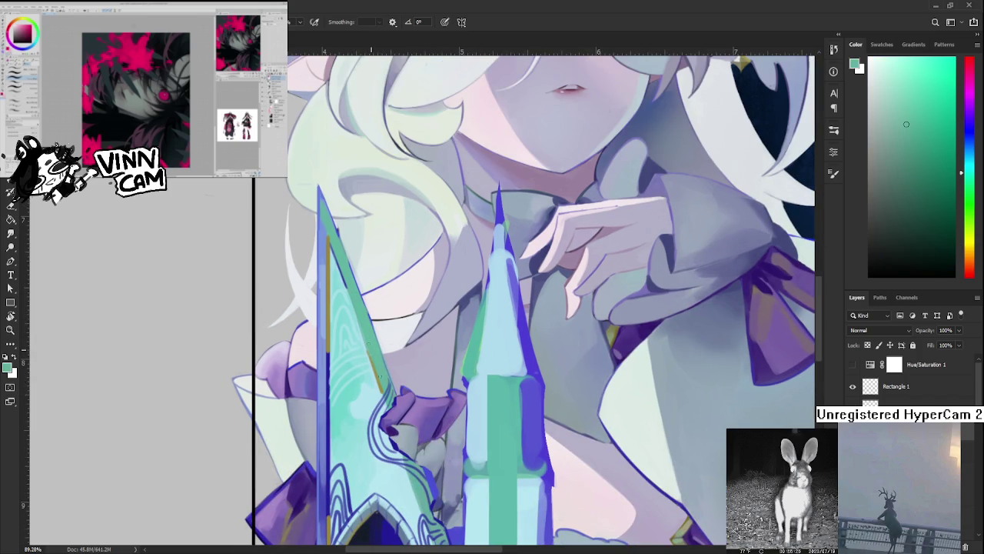
pyautogui.keyDown('alt'); pyautogui.click(328, 264); pyautogui.keyUp('alt')
pyautogui.moveTo(327, 263); pyautogui.dragTo(300, 174)
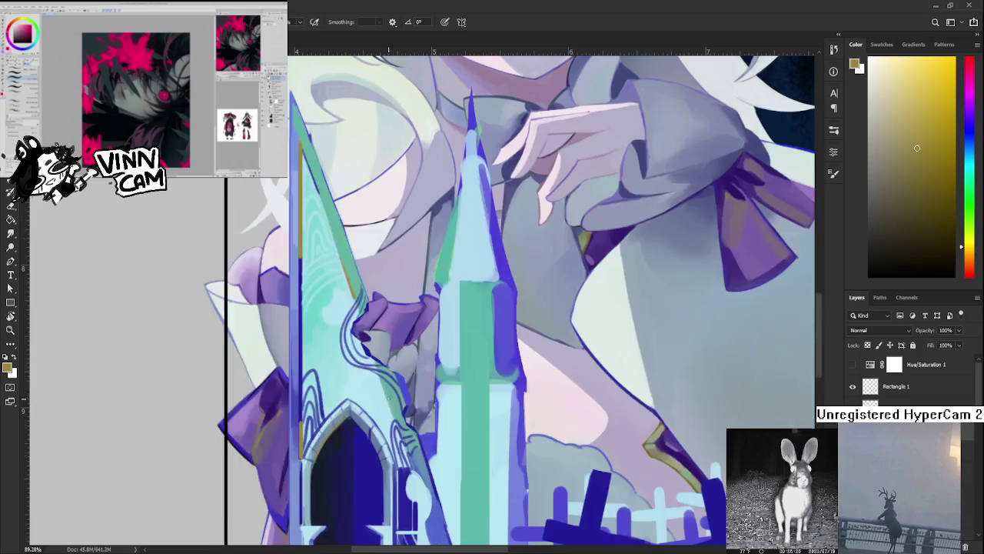
pyautogui.keyDown('alt'); pyautogui.click(397, 407); pyautogui.keyUp('alt')
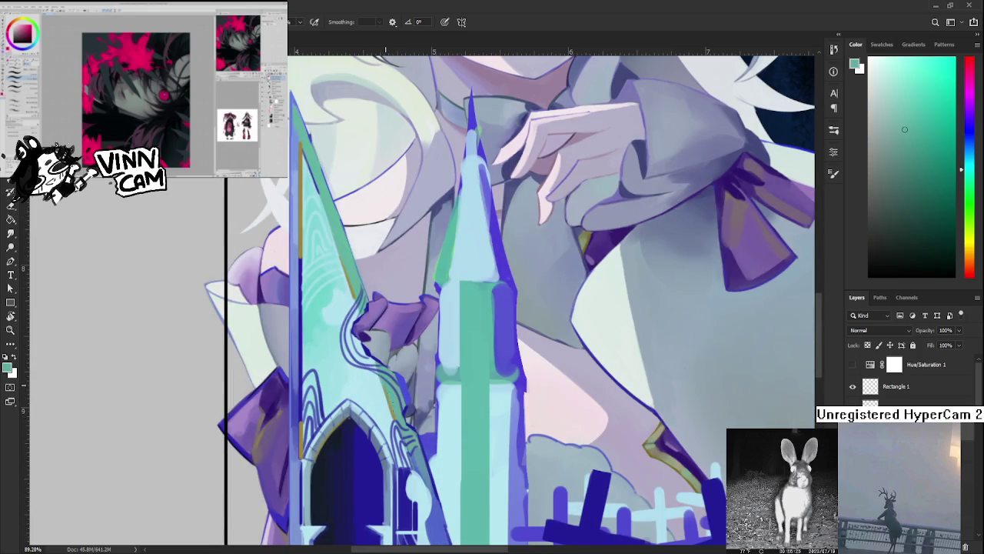
pyautogui.scroll(-3, 402, 426)
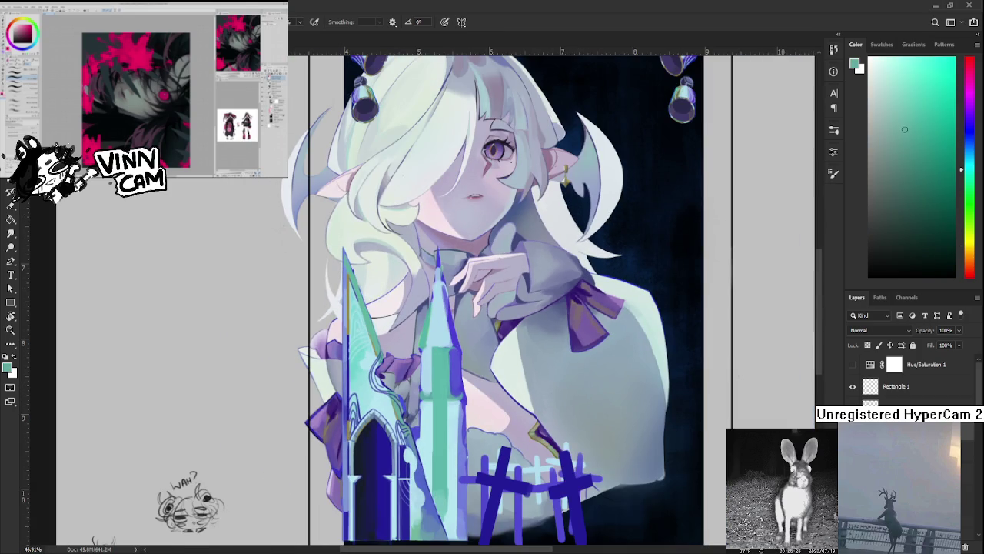
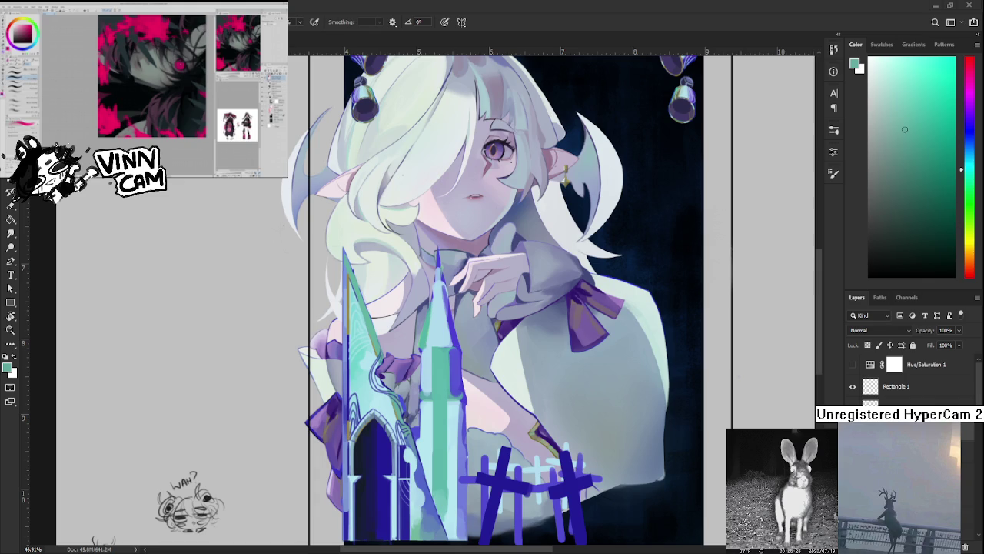
# Eyedrop a light cyan from the spire and arch area of the painting
pyautogui.scroll(-3, 449, 482)
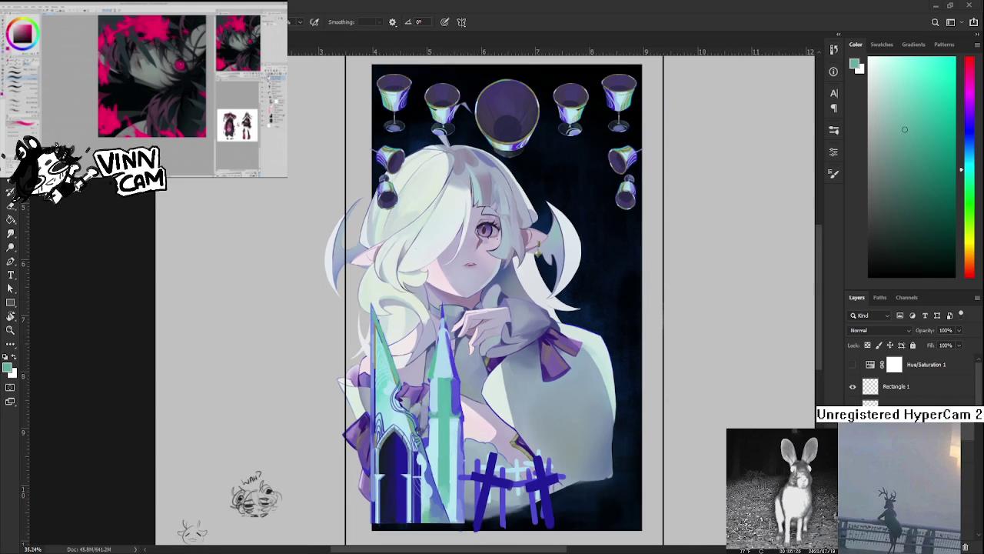
pyautogui.scroll(3, 453, 476)
pyautogui.scroll(1, 453, 477)
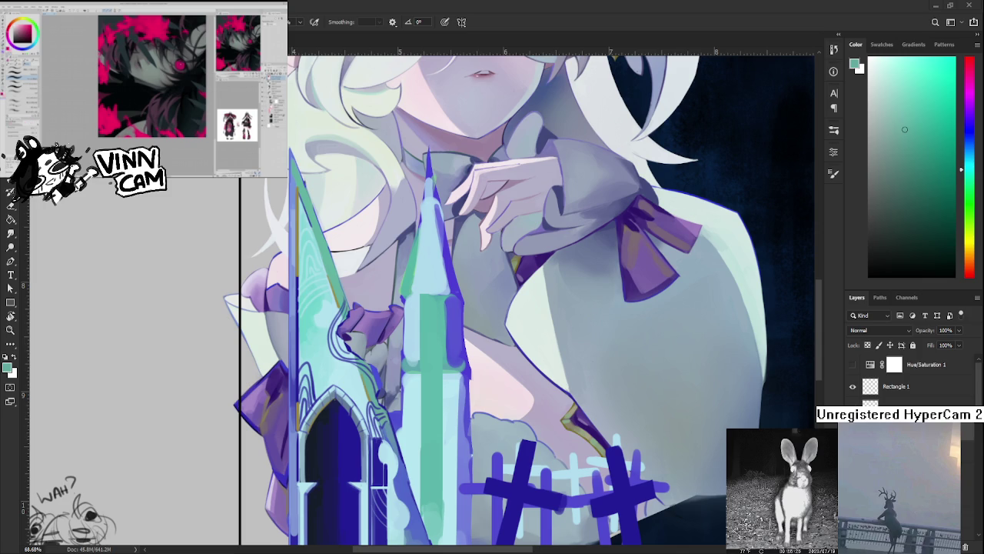
pyautogui.scroll(1, 422, 430)
pyautogui.scroll(1, 422, 430)
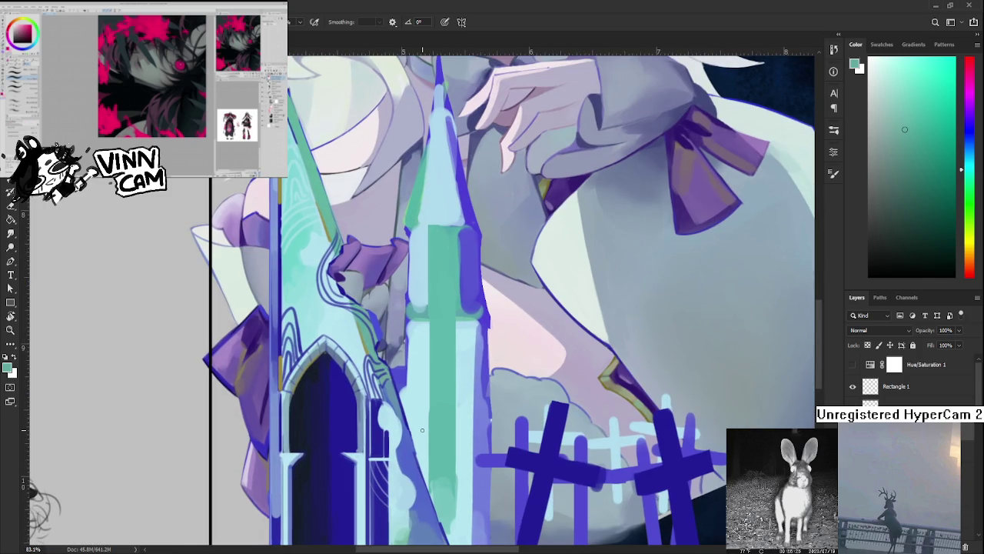
pyautogui.keyDown('alt'); pyautogui.click(387, 416); pyautogui.keyUp('alt')
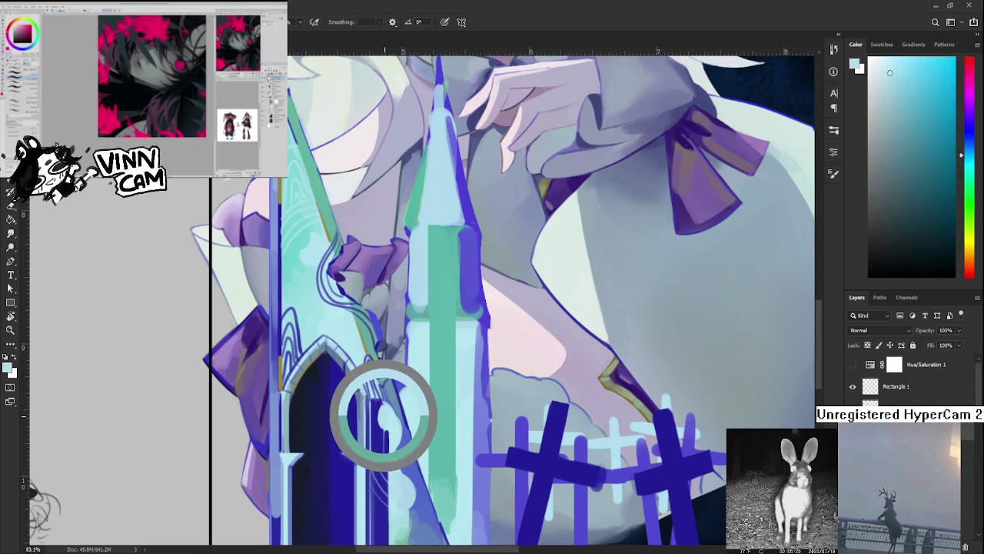
pyautogui.keyDown('alt'); pyautogui.click(375, 400); pyautogui.keyUp('alt')
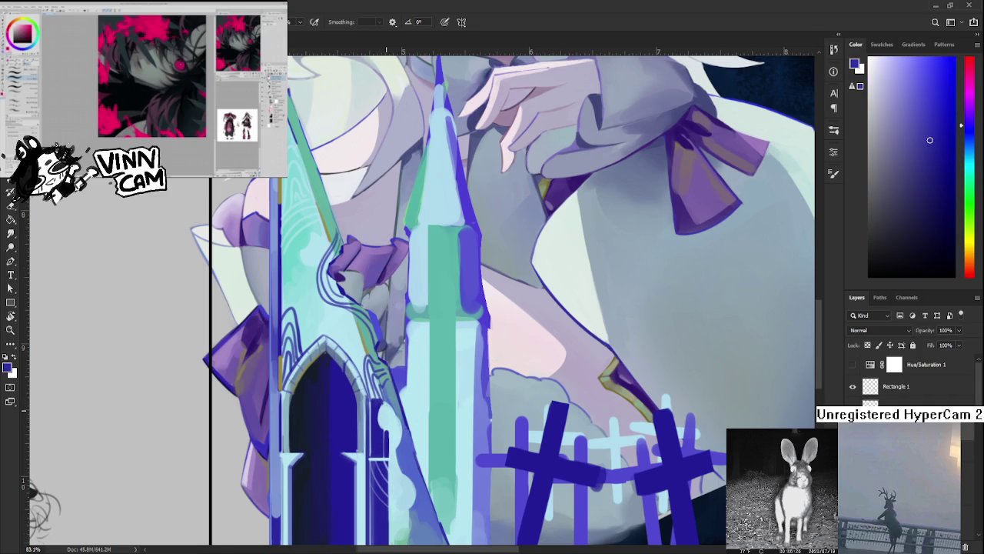
pyautogui.scroll(-1, 380, 396)
pyautogui.keyDown('alt'); pyautogui.click(387, 387); pyautogui.keyUp('alt')
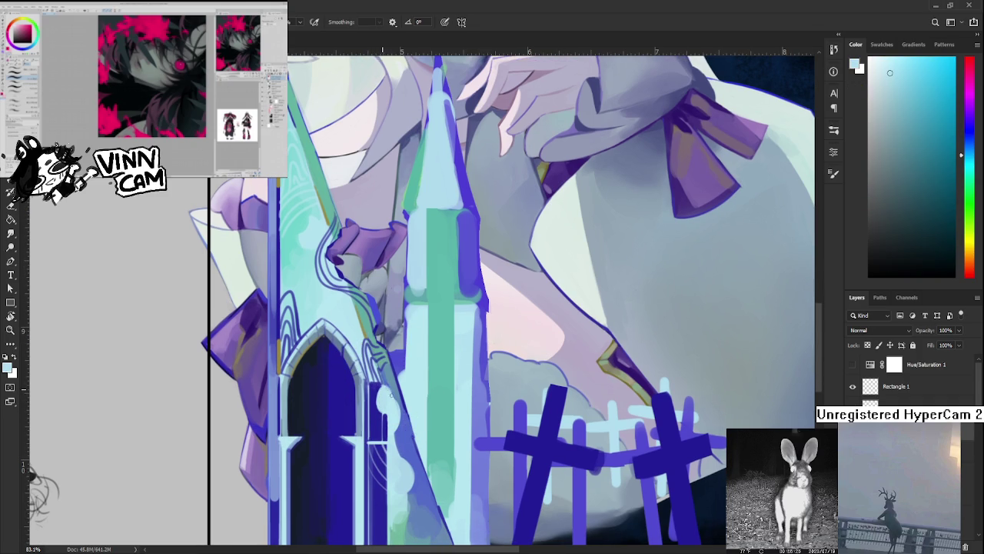
pyautogui.scroll(-3, 387, 405)
pyautogui.keyDown('alt'); pyautogui.click(392, 376); pyautogui.keyUp('alt')
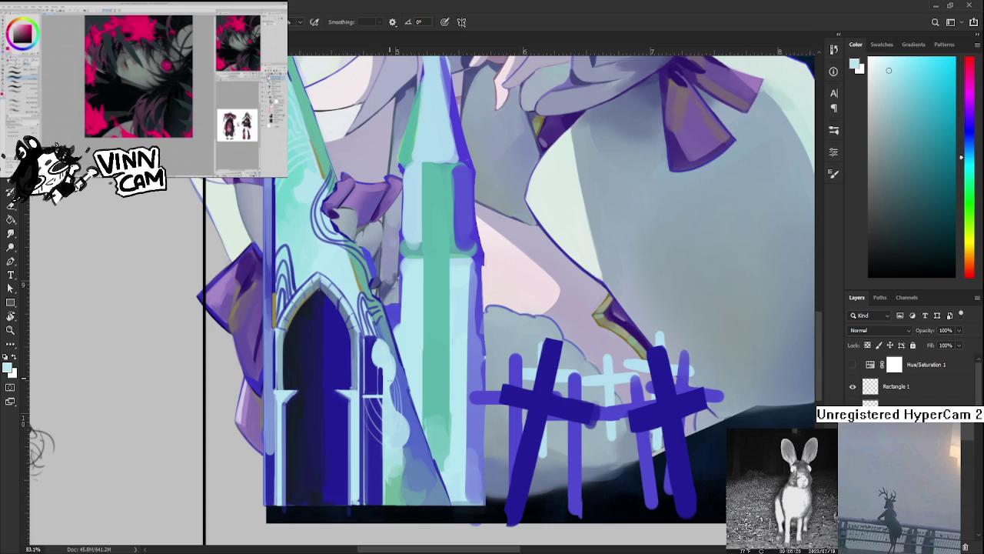
# Brush thin light cyan lines at the arch base, redoing the brighter stroke
pyautogui.moveTo(418, 392); pyautogui.dragTo(415, 317)
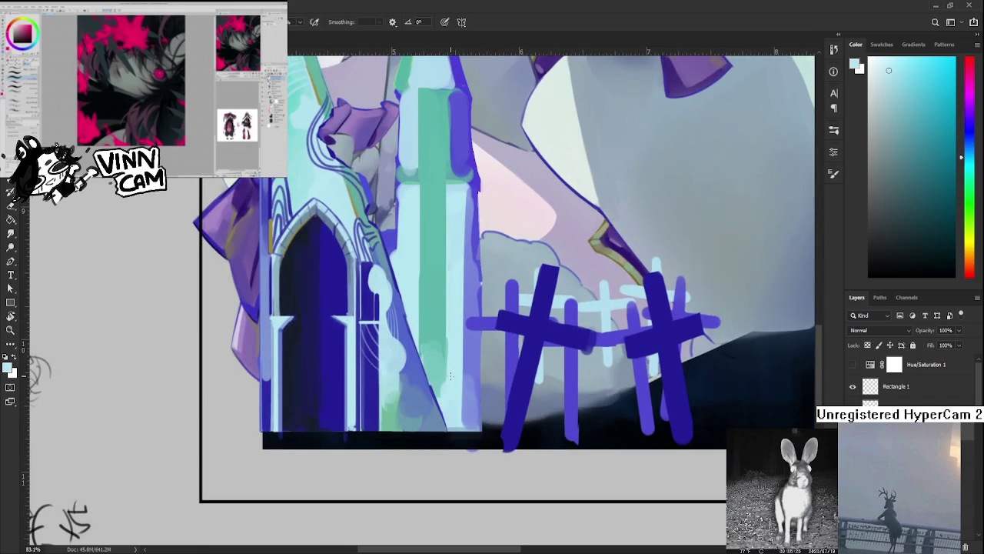
pyautogui.scroll(2, 440, 385)
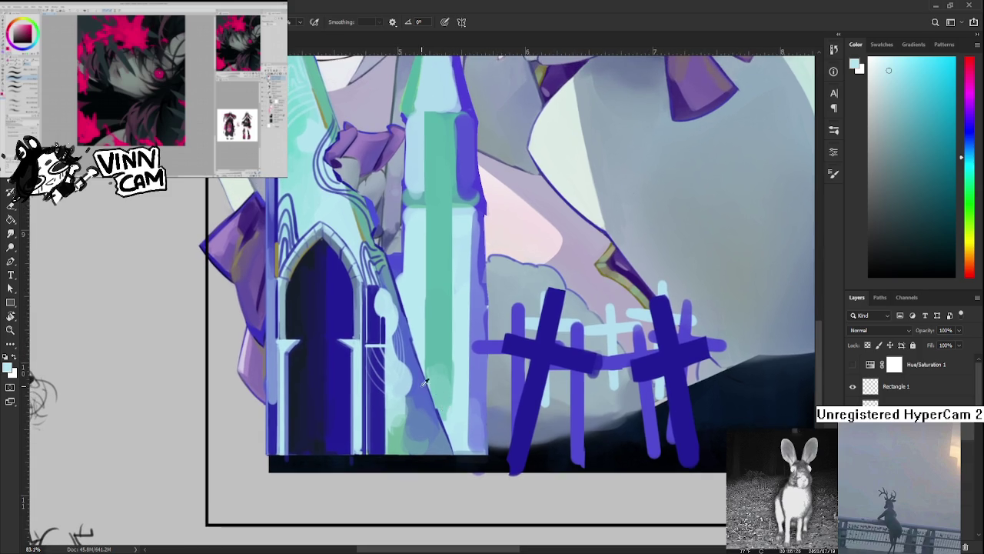
pyautogui.moveTo(422, 425); pyautogui.dragTo(428, 465)
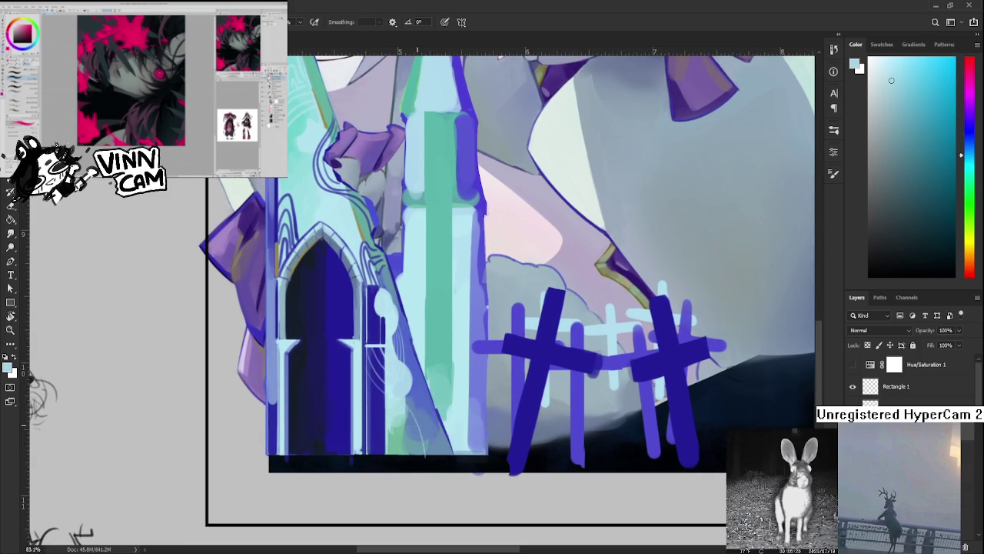
pyautogui.moveTo(418, 415); pyautogui.dragTo(425, 457)
pyautogui.moveTo(419, 406)
pyautogui.mouseDown()
pyautogui.moveTo(431, 460)
pyautogui.moveTo(438, 457)
pyautogui.mouseUp()
pyautogui.hotkey('ctrl', 'z')
pyautogui.moveTo(412, 395); pyautogui.dragTo(440, 457)
pyautogui.press('e')
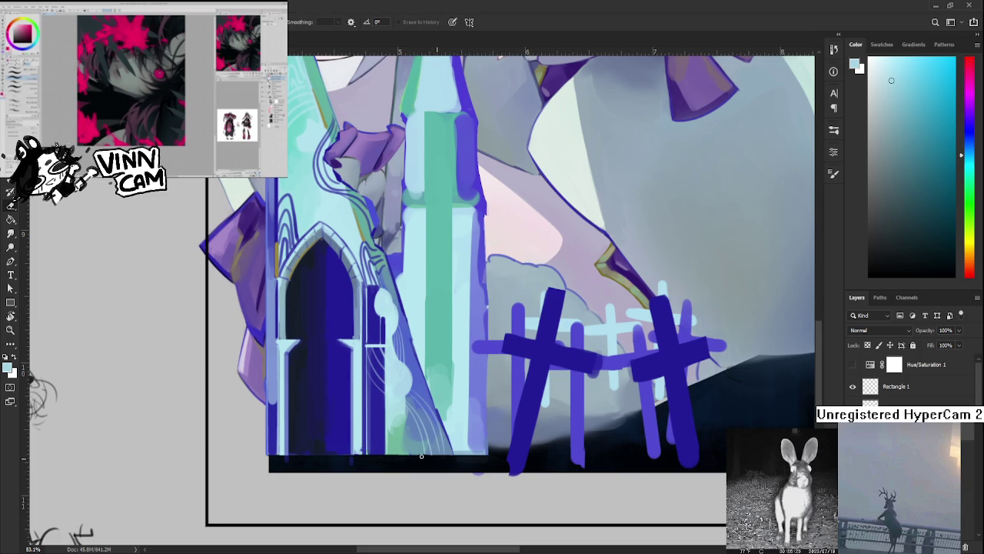
pyautogui.press('b')
pyautogui.moveTo(409, 416); pyautogui.dragTo(414, 457)
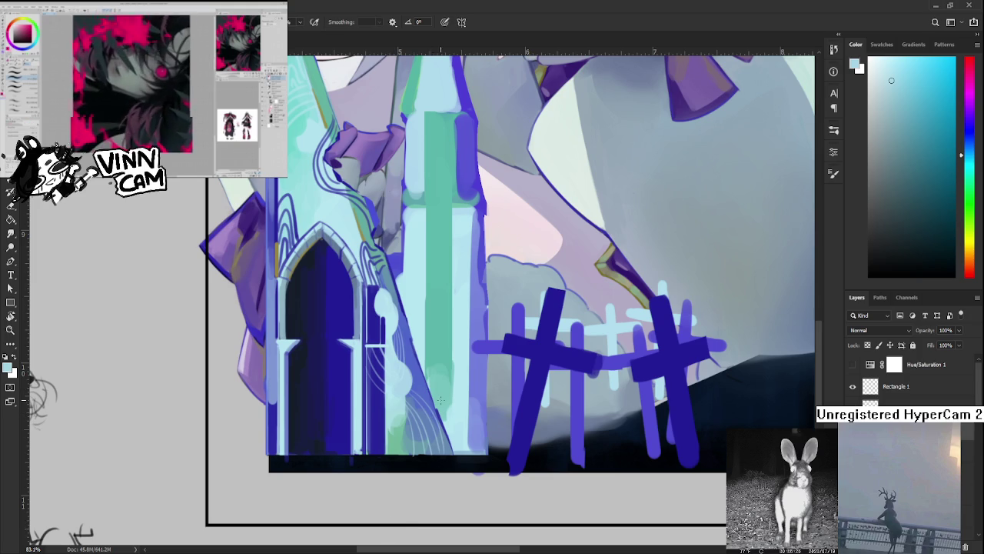
# Pan across the spire area and sample a greyish blue as the new colour
pyautogui.moveTo(461, 384)
pyautogui.mouseDown()
pyautogui.moveTo(366, 445)
pyautogui.moveTo(367, 488)
pyautogui.moveTo(399, 445)
pyautogui.moveTo(432, 487)
pyautogui.mouseUp()
pyautogui.keyDown('alt'); pyautogui.click(361, 392); pyautogui.keyUp('alt')
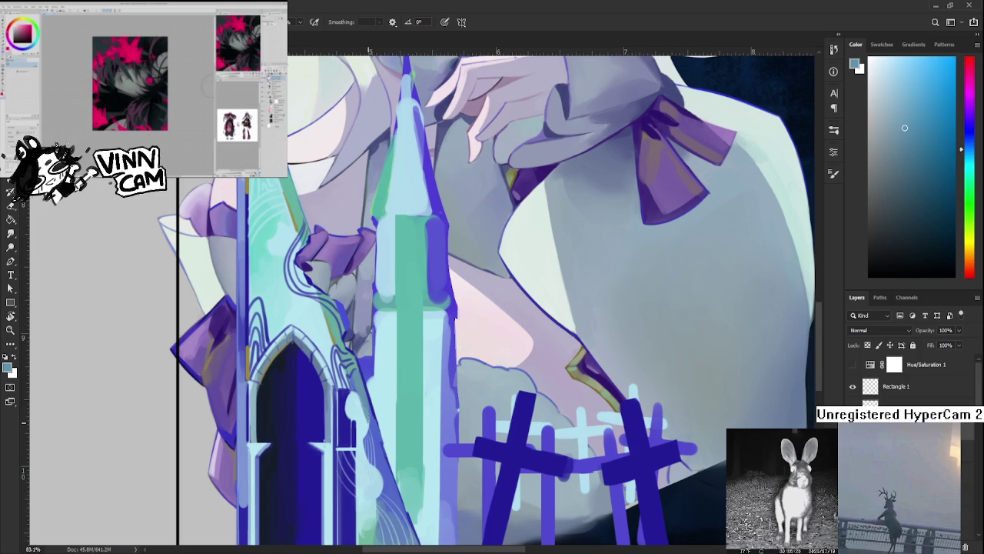
# Sample blue and gold trim colours near the arch and recentre the view on the spires
pyautogui.keyDown('alt'); pyautogui.click(369, 419); pyautogui.keyUp('alt')
pyautogui.keyDown('alt'); pyautogui.click(256, 360); pyautogui.keyUp('alt')
pyautogui.moveTo(257, 360); pyautogui.dragTo(248, 361)
pyautogui.moveTo(325, 460)
pyautogui.mouseDown()
pyautogui.moveTo(346, 371)
pyautogui.moveTo(351, 463)
pyautogui.mouseUp()
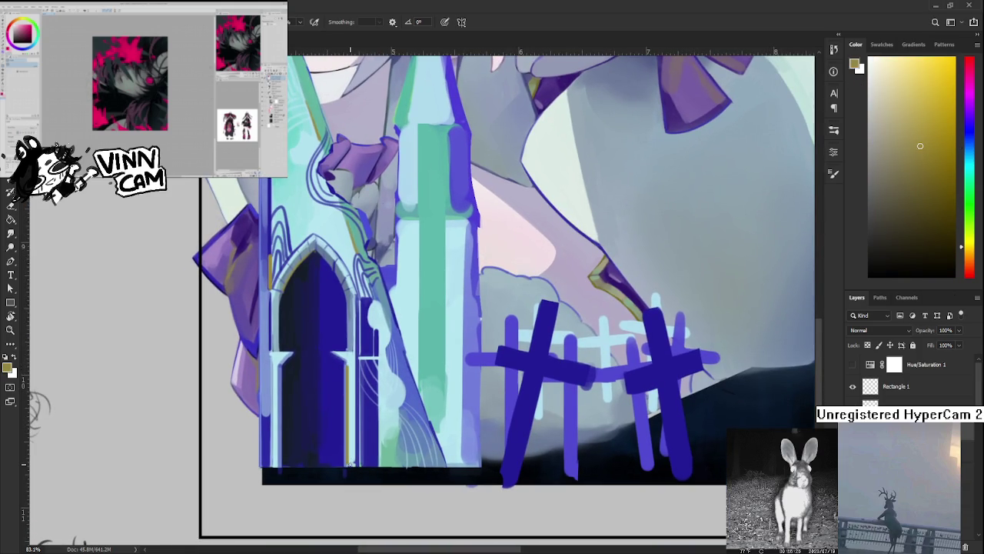
pyautogui.moveTo(346, 379); pyautogui.dragTo(366, 427)
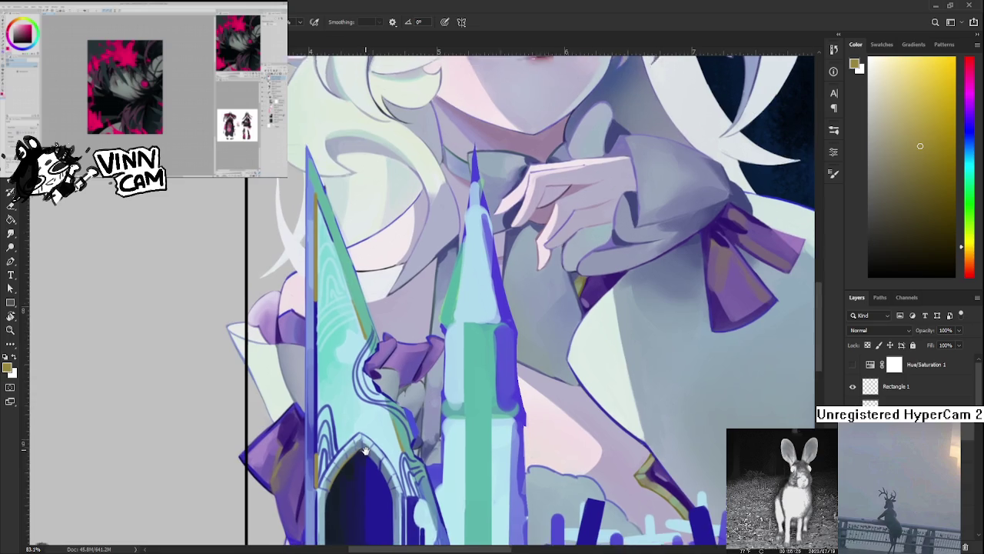
pyautogui.scroll(-2, 366, 427)
pyautogui.scroll(-1, 366, 427)
pyautogui.scroll(-1, 367, 392)
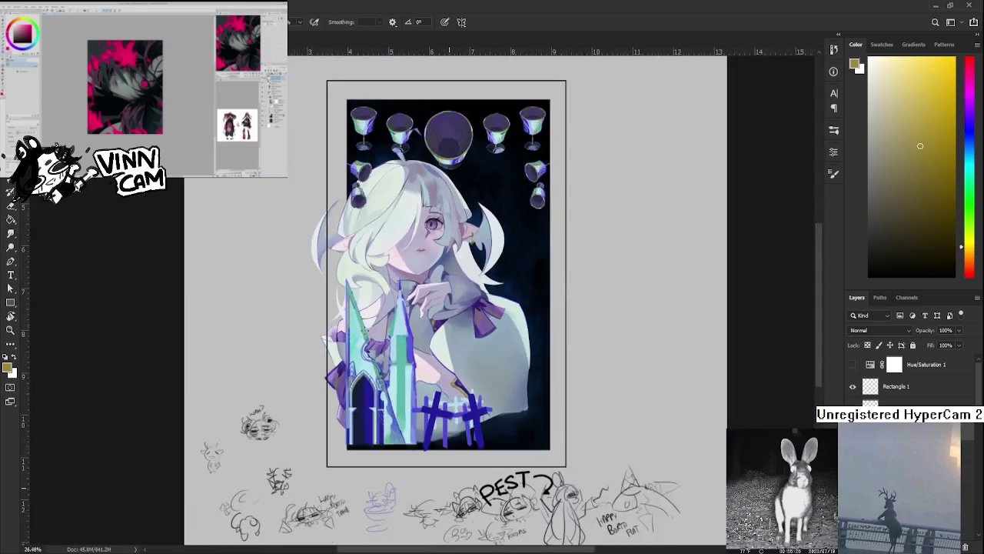
pyautogui.scroll(1, 369, 356)
pyautogui.scroll(2, 369, 356)
pyautogui.scroll(1, 385, 369)
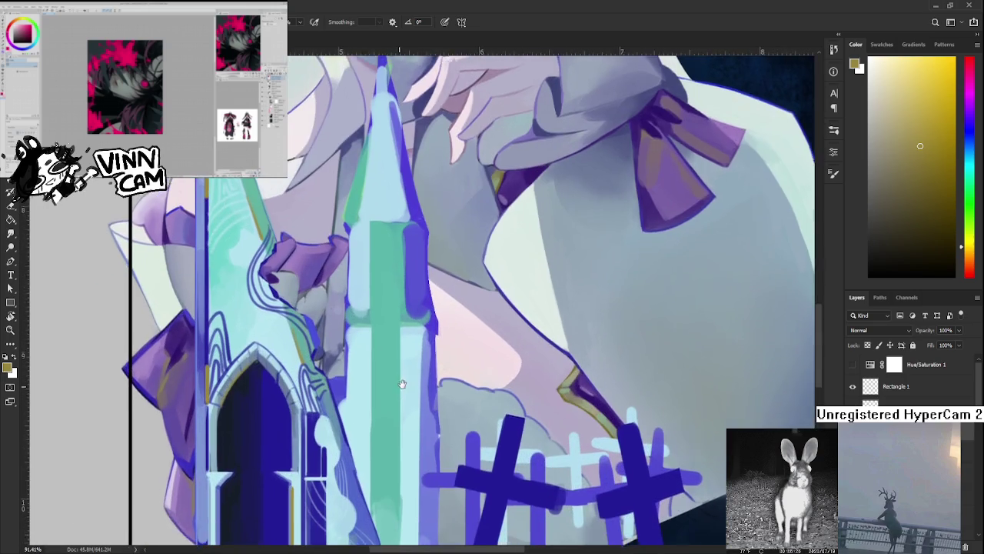
pyautogui.scroll(-1, 408, 385)
pyautogui.moveTo(408, 384); pyautogui.dragTo(371, 388)
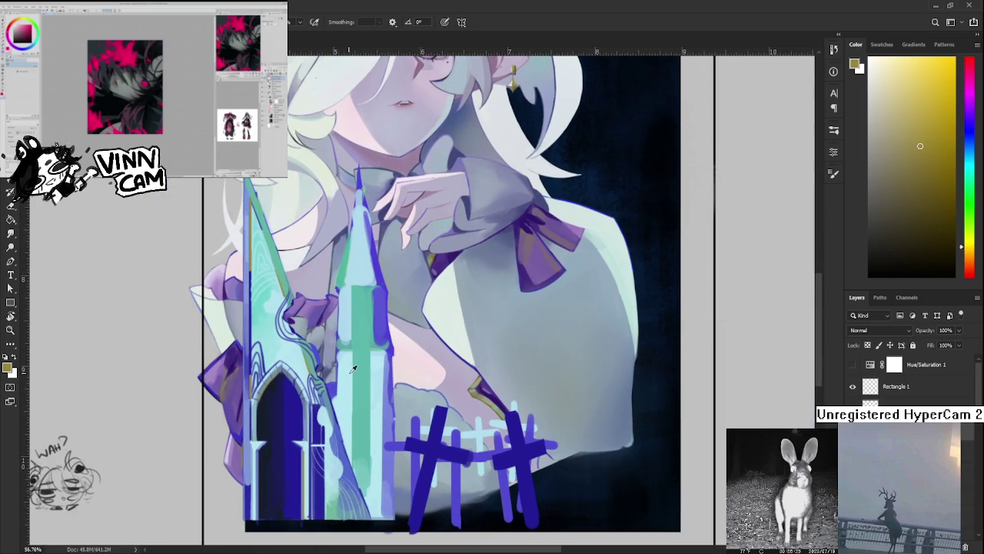
# Sample light cyan, teal green and greyer cyan tones from the green pillar
pyautogui.keyDown('alt'); pyautogui.click(352, 352); pyautogui.keyUp('alt')
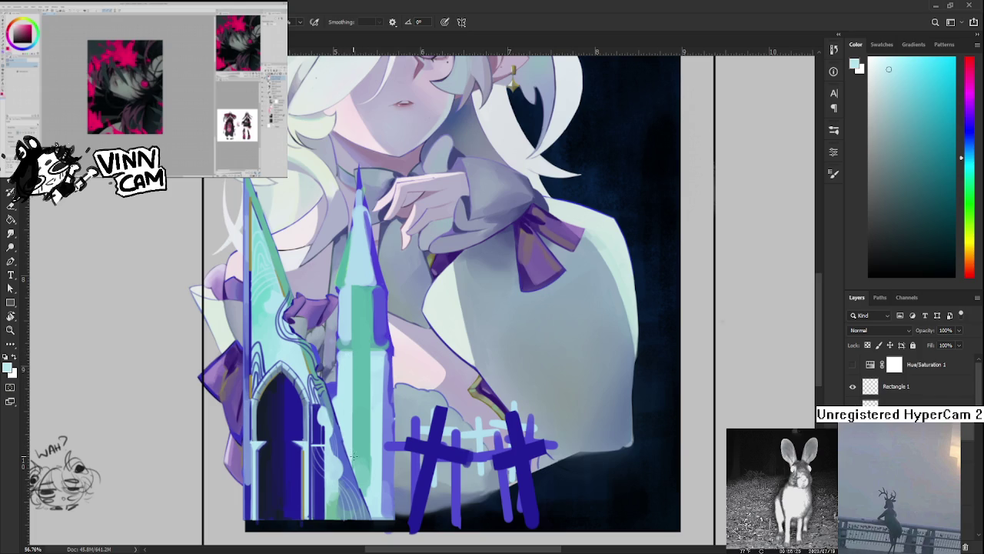
pyautogui.keyDown('alt'); pyautogui.click(371, 350); pyautogui.keyUp('alt')
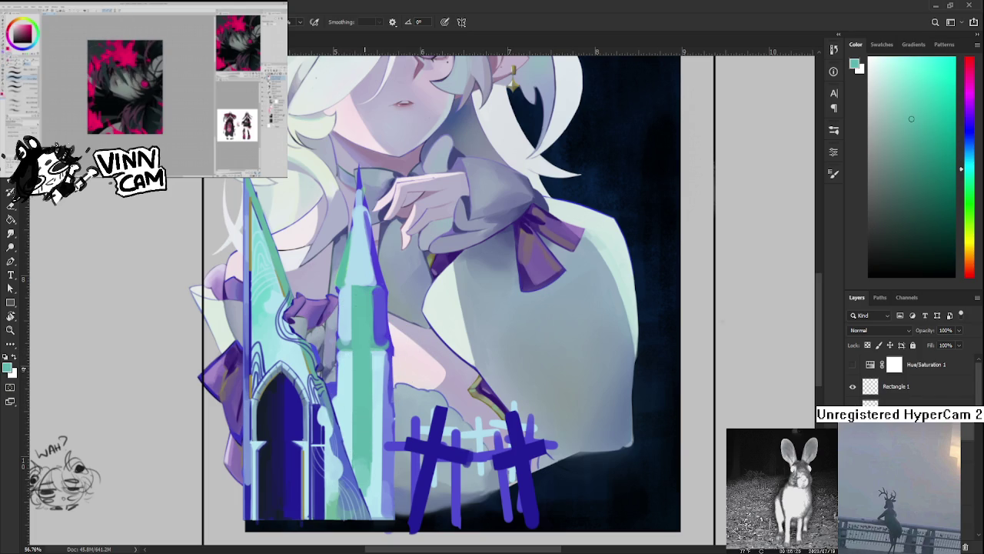
pyautogui.keyDown('alt'); pyautogui.click(352, 368); pyautogui.keyUp('alt')
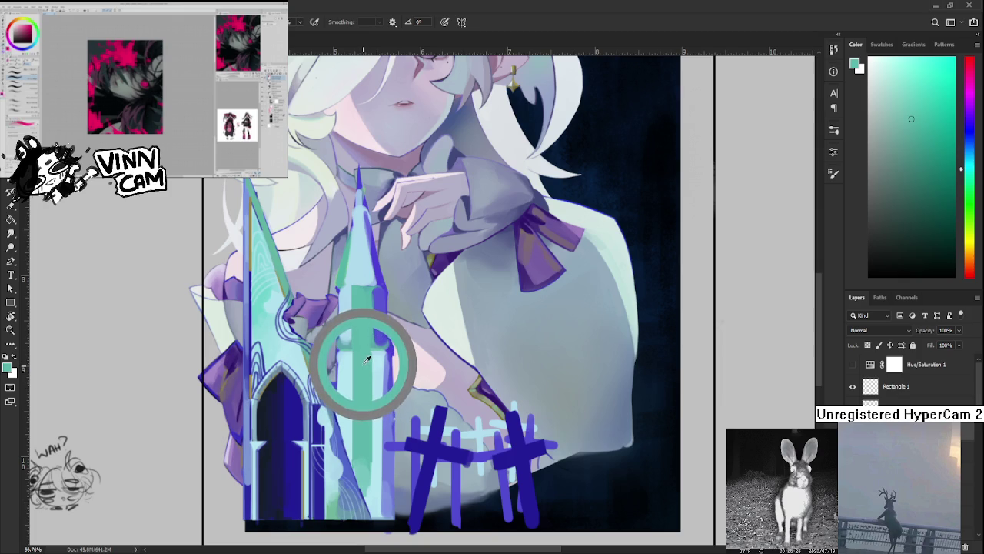
pyautogui.moveTo(363, 361); pyautogui.dragTo(361, 353)
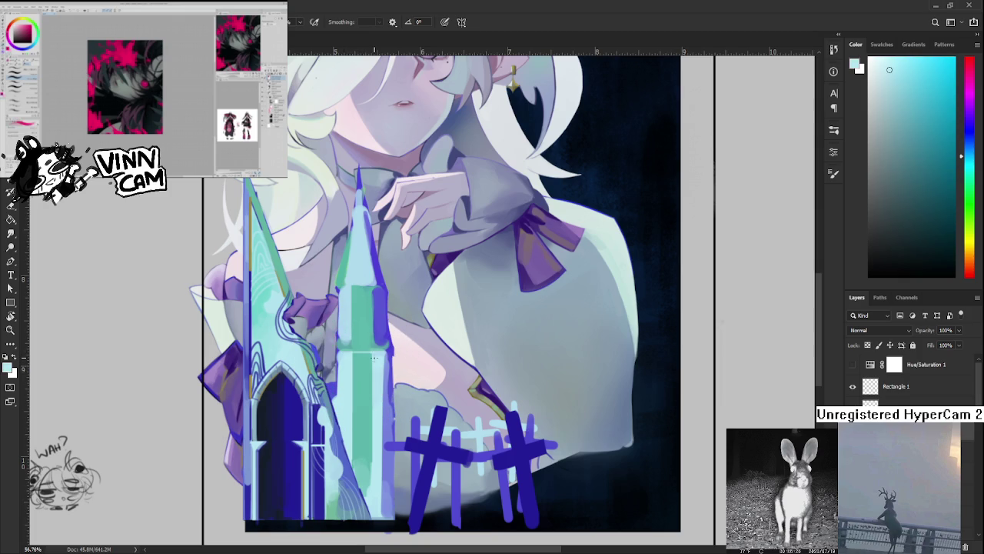
pyautogui.keyDown('alt'); pyautogui.click(361, 356); pyautogui.keyUp('alt')
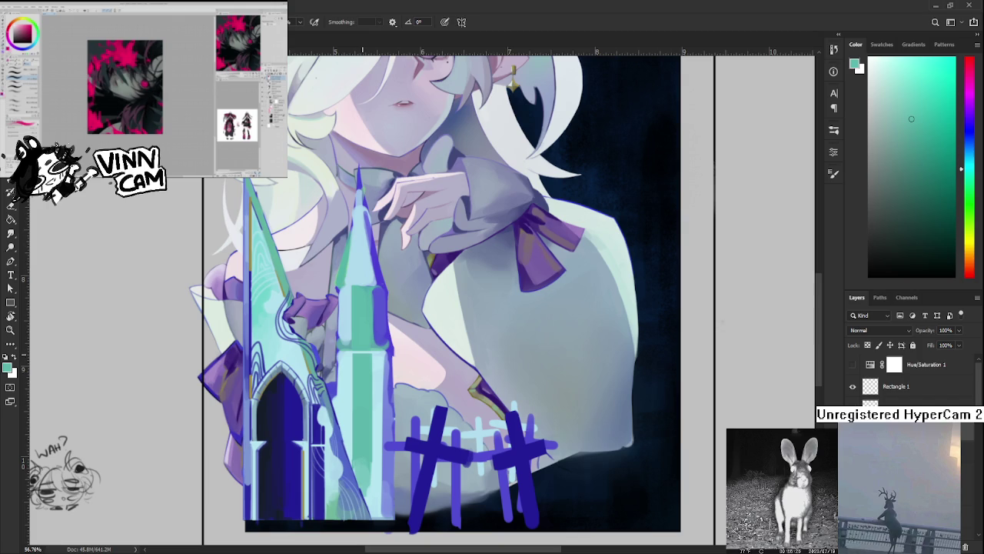
pyautogui.keyDown('alt'); pyautogui.click(379, 326); pyautogui.keyUp('alt')
pyautogui.scroll(1, 405, 356)
pyautogui.scroll(1, 405, 355)
pyautogui.keyDown('alt'); pyautogui.click(405, 355); pyautogui.keyUp('alt')
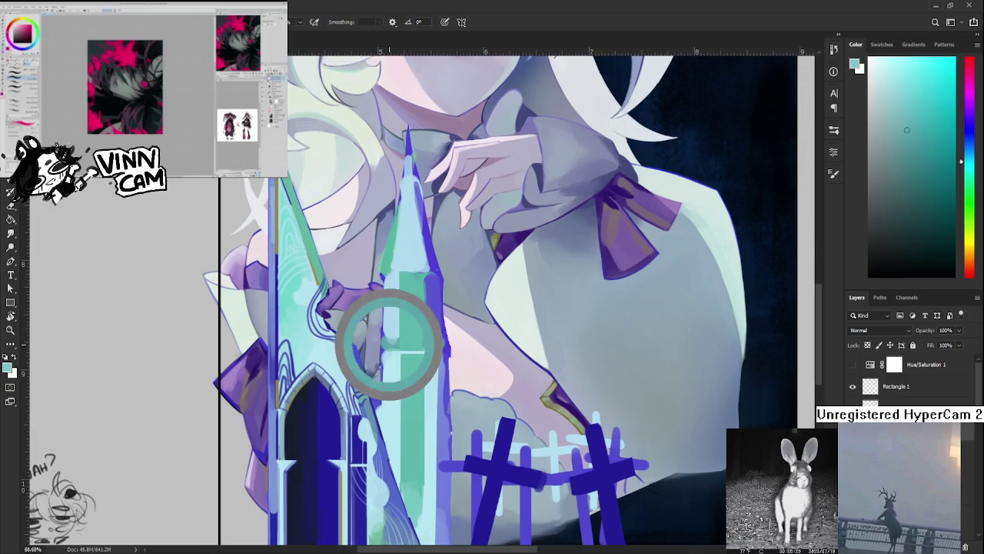
# Paint a light stroke down the face of the green pillar
pyautogui.scroll(-3, 440, 285)
pyautogui.scroll(3, 440, 284)
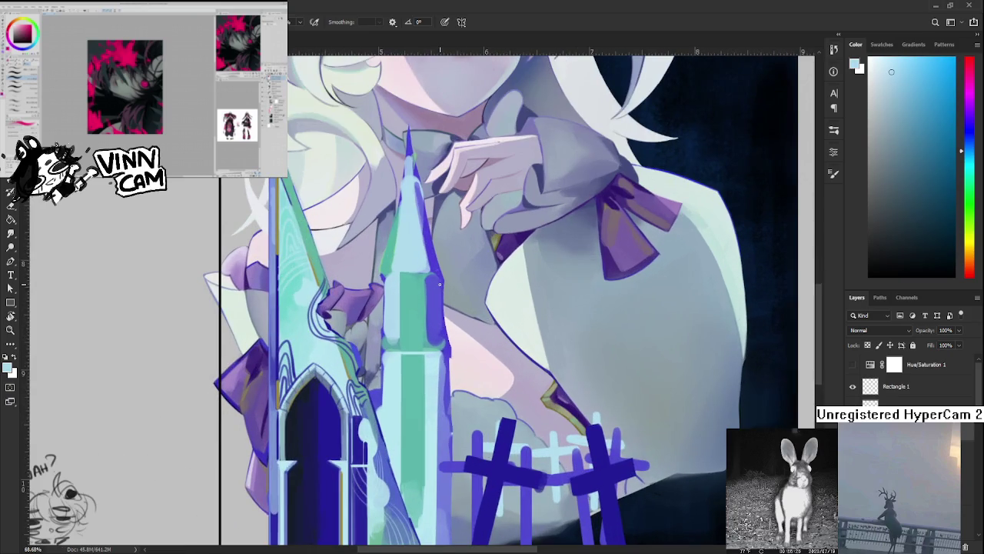
pyautogui.scroll(1, 417, 368)
pyautogui.scroll(1, 411, 347)
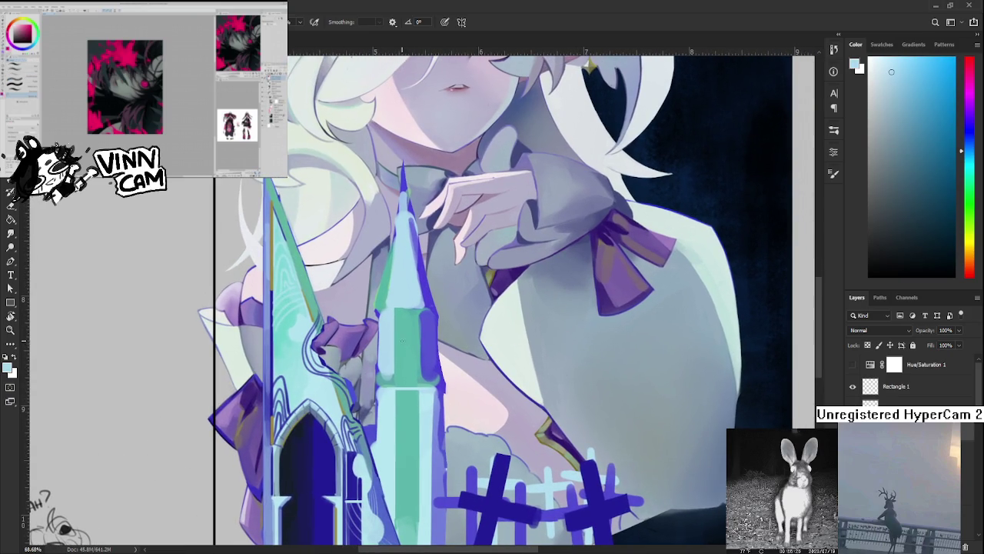
pyautogui.keyDown('alt'); pyautogui.click(388, 328); pyautogui.keyUp('alt')
pyautogui.moveTo(396, 310); pyautogui.dragTo(394, 367)
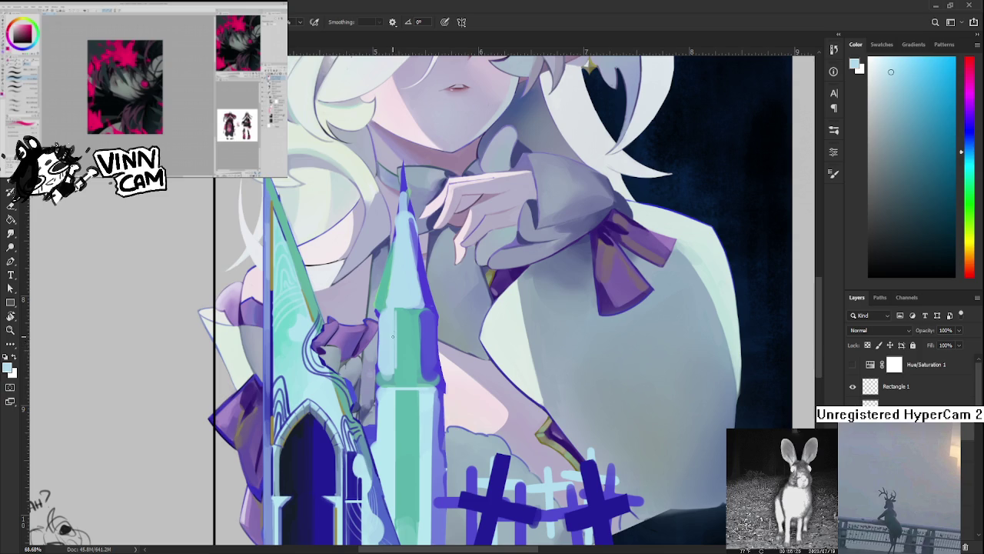
# Shade the pillar's right edge in blue, then add a dark purple line along it
pyautogui.keyDown('alt'); pyautogui.click(394, 313); pyautogui.keyUp('alt')
pyautogui.keyDown('alt'); pyautogui.click(425, 311); pyautogui.keyUp('alt')
pyautogui.moveTo(423, 311); pyautogui.dragTo(425, 385)
pyautogui.hotkey('ctrl', 'z')
pyautogui.moveTo(423, 311)
pyautogui.mouseDown()
pyautogui.moveTo(426, 382)
pyautogui.moveTo(421, 309)
pyautogui.moveTo(419, 378)
pyautogui.mouseUp()
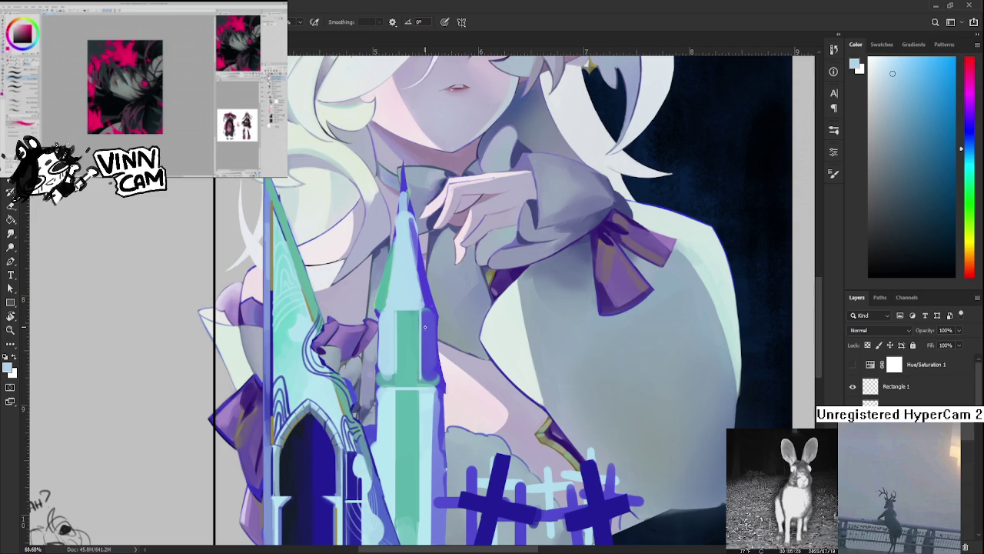
pyautogui.keyDown('alt'); pyautogui.click(423, 349); pyautogui.keyUp('alt')
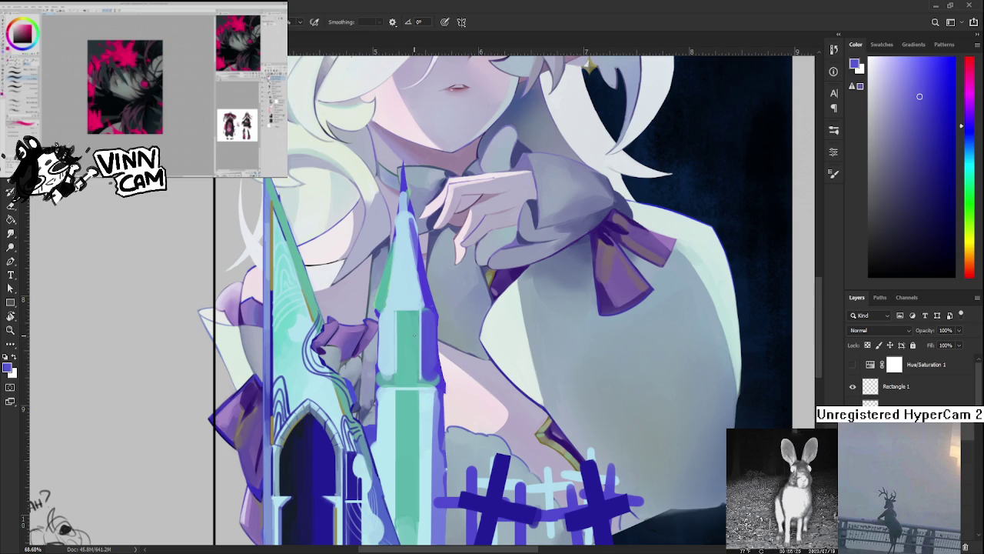
pyautogui.keyDown('alt'); pyautogui.click(423, 317); pyautogui.keyUp('alt')
pyautogui.moveTo(422, 315); pyautogui.dragTo(423, 377)
# Switch between blue-purple and light cyan pillar colours, ending on light cyan
pyautogui.keyDown('alt'); pyautogui.click(421, 309); pyautogui.keyUp('alt')
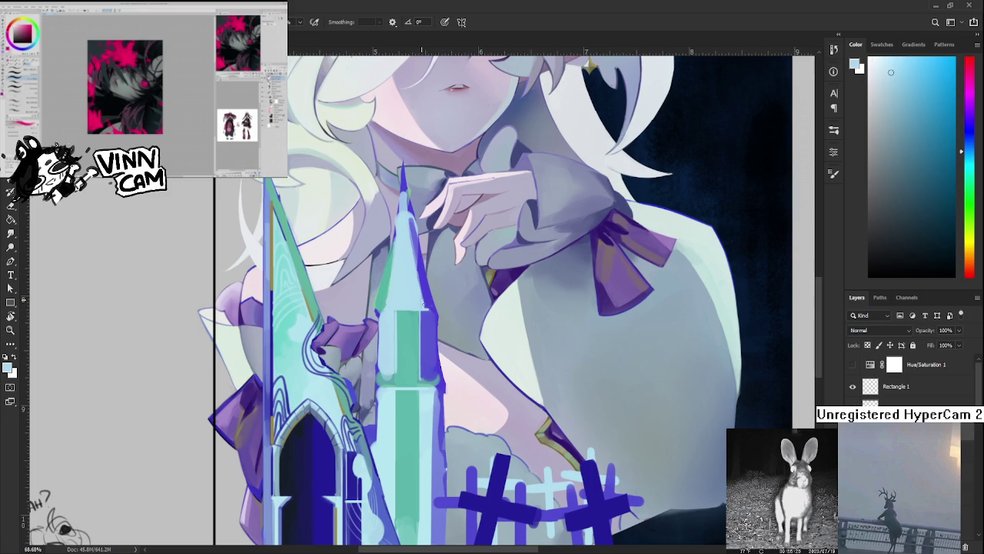
pyautogui.keyDown('alt'); pyautogui.click(425, 297); pyautogui.keyUp('alt')
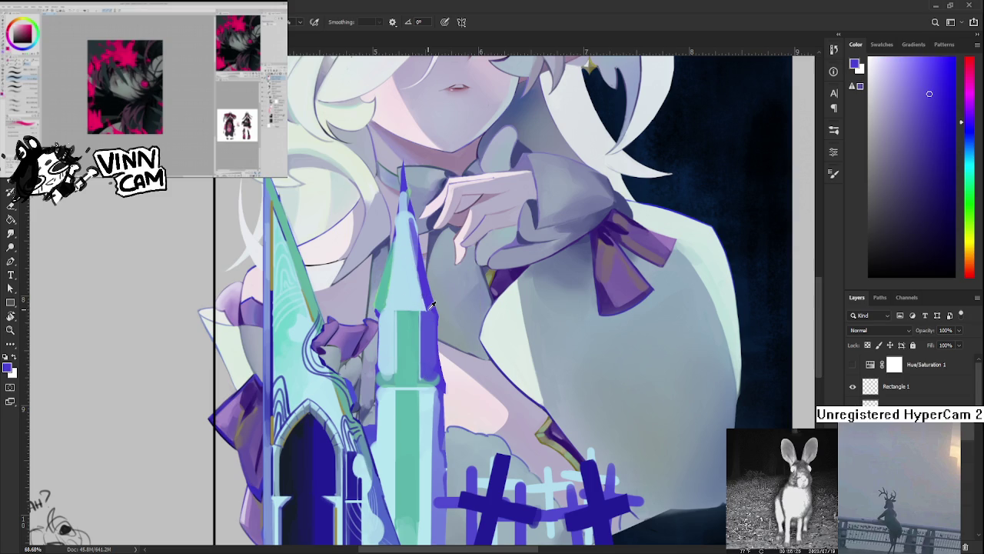
pyautogui.keyDown('alt'); pyautogui.click(429, 307); pyautogui.keyUp('alt')
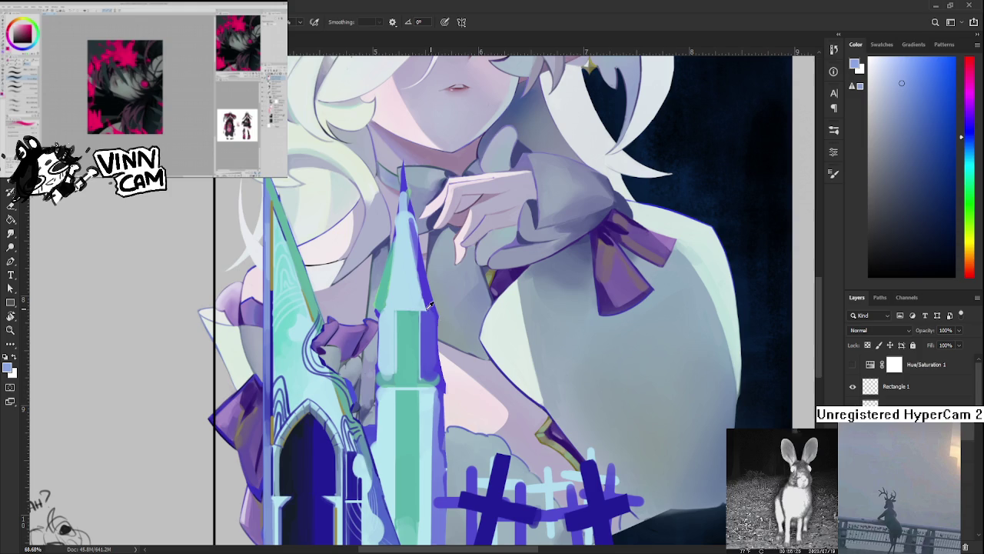
pyautogui.keyDown('alt'); pyautogui.click(428, 308); pyautogui.keyUp('alt')
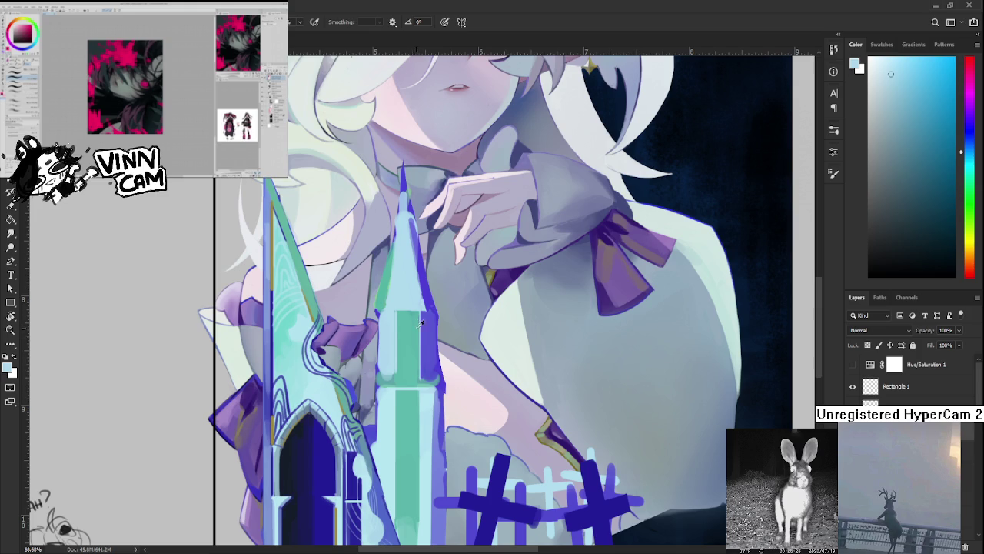
pyautogui.moveTo(394, 300); pyautogui.dragTo(370, 346)
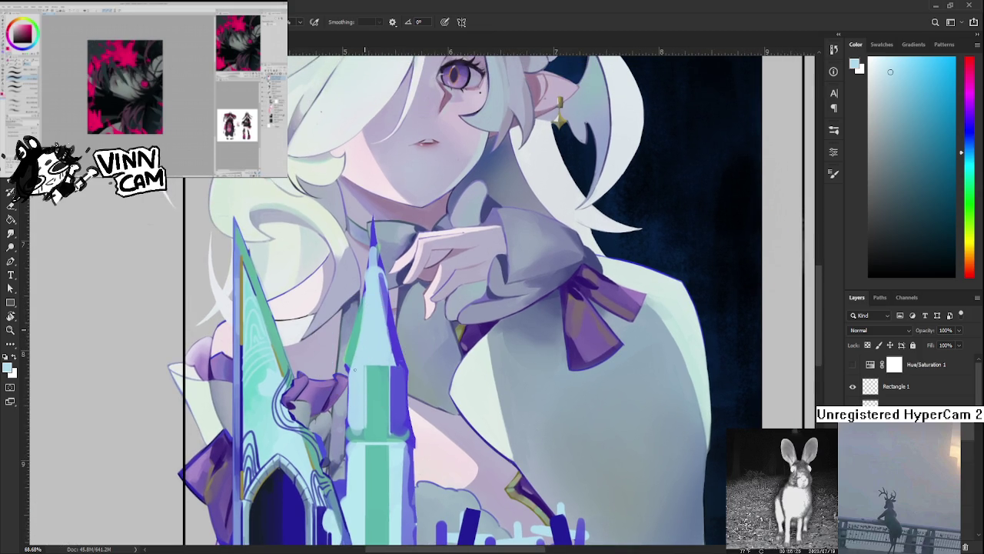
pyautogui.click(359, 344)
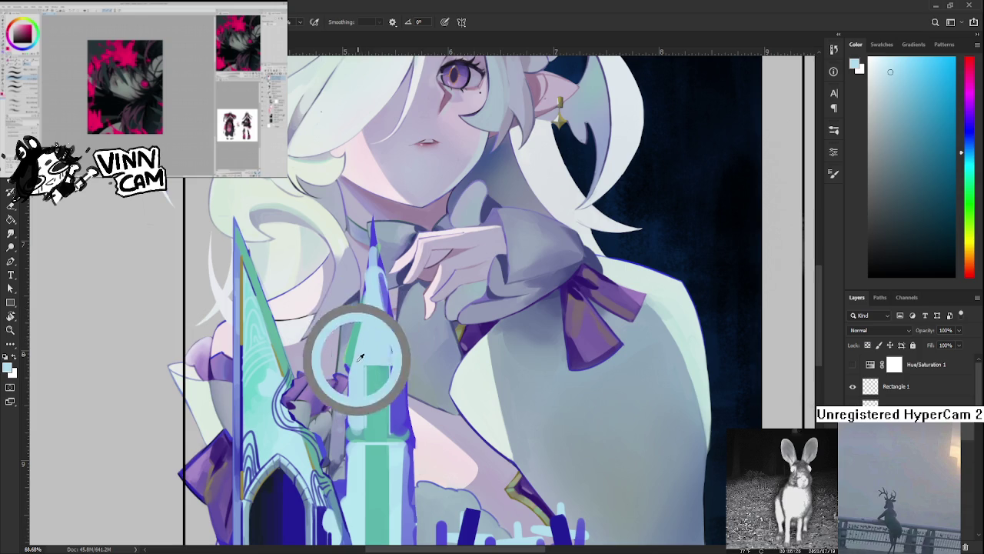
pyautogui.moveTo(359, 347); pyautogui.dragTo(354, 342)
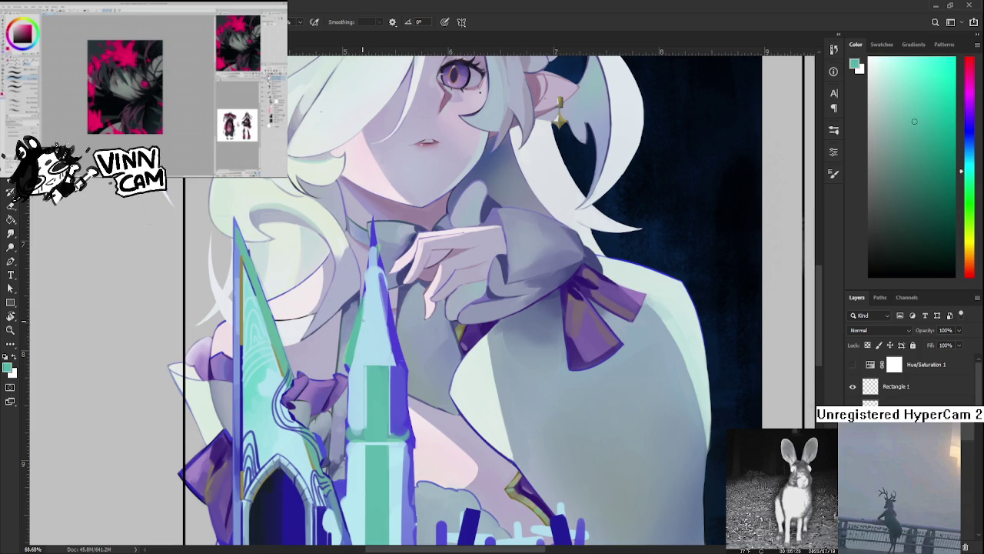
pyautogui.keyDown('alt'); pyautogui.click(368, 319); pyautogui.keyUp('alt')
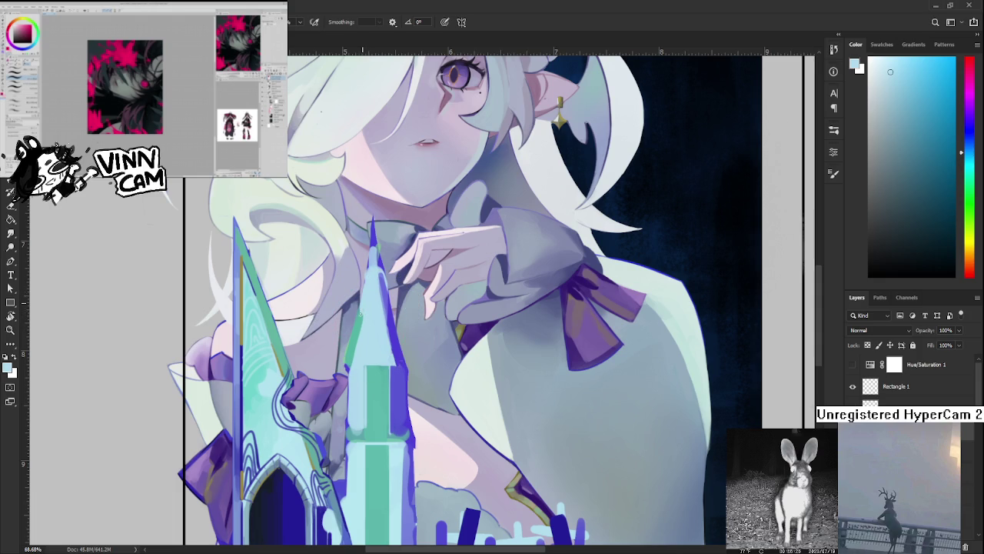
pyautogui.keyDown('alt'); pyautogui.click(366, 310); pyautogui.keyUp('alt')
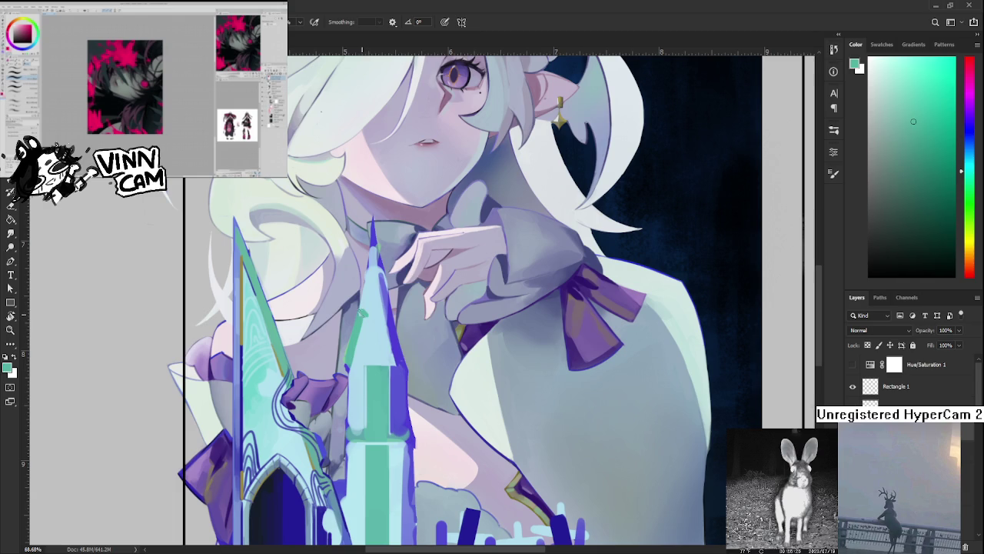
pyautogui.keyDown('alt'); pyautogui.click(373, 319); pyautogui.keyUp('alt')
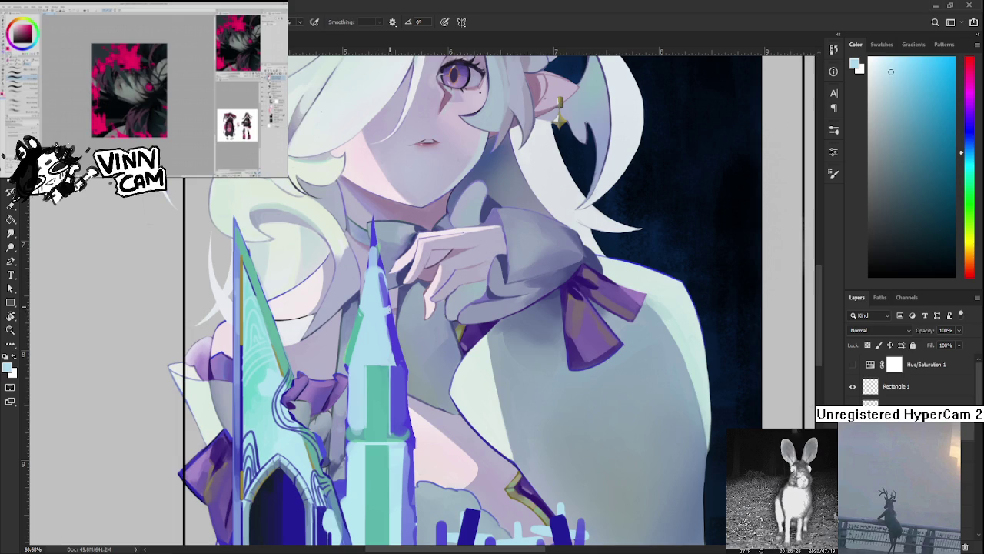
pyautogui.keyDown('alt'); pyautogui.click(392, 298); pyautogui.keyUp('alt')
pyautogui.keyDown('alt'); pyautogui.click(394, 297); pyautogui.keyUp('alt')
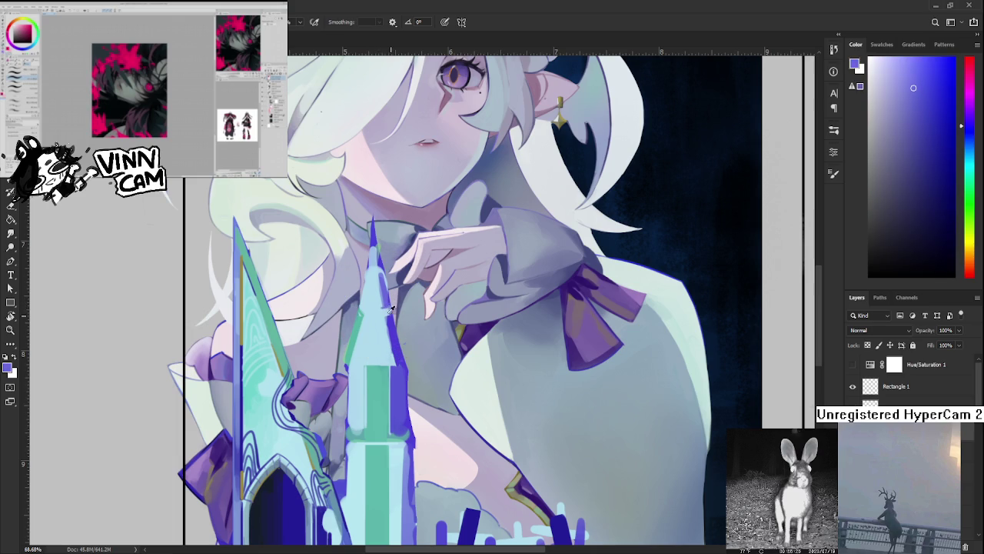
pyautogui.keyDown('alt'); pyautogui.click(394, 307); pyautogui.keyUp('alt')
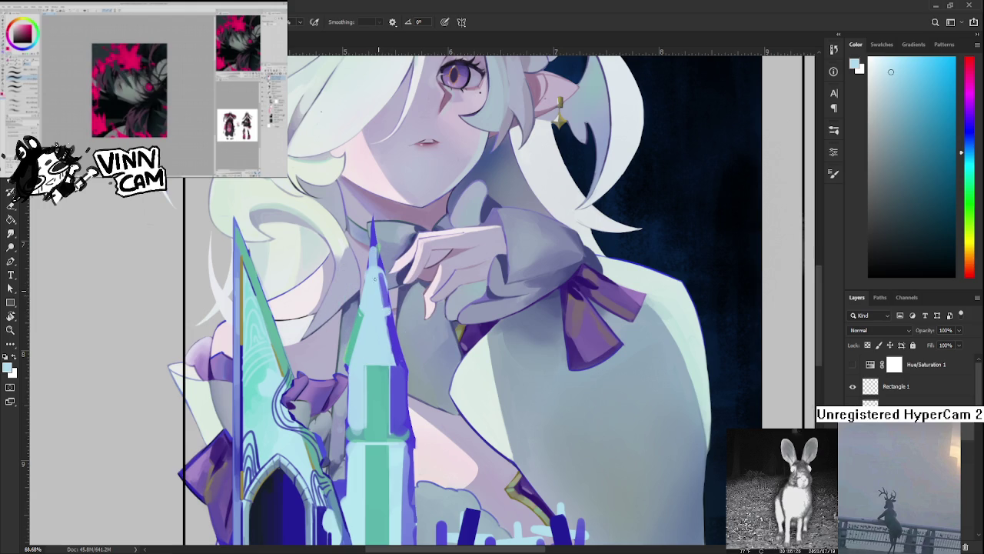
# Lighten the spire's right edge, then stroke sampled dark blue down its left edge
pyautogui.scroll(-2, 381, 316)
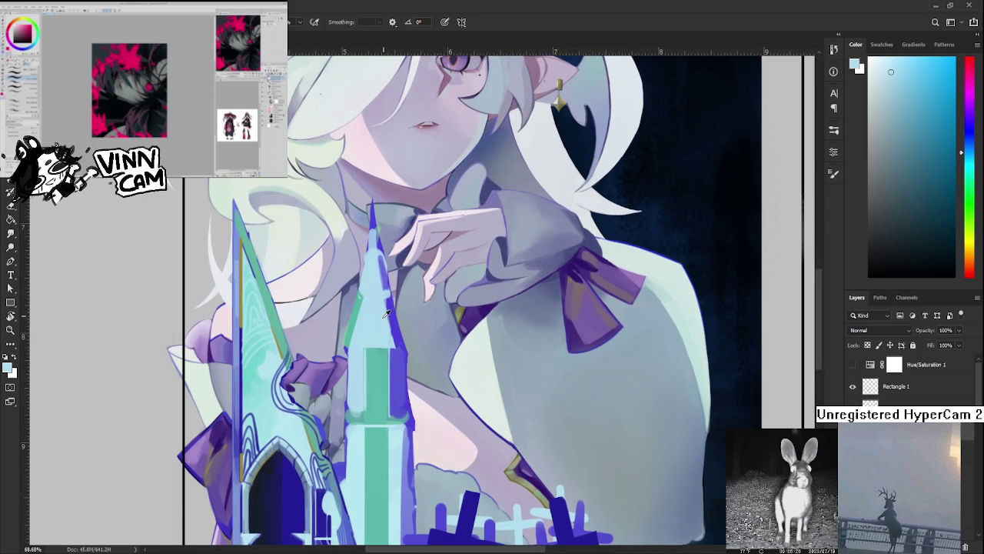
pyautogui.moveTo(390, 338); pyautogui.dragTo(382, 293)
pyautogui.moveTo(373, 321)
pyautogui.mouseDown()
pyautogui.moveTo(384, 352)
pyautogui.moveTo(400, 342)
pyautogui.mouseUp()
pyautogui.keyDown('alt'); pyautogui.click(376, 339); pyautogui.keyUp('alt')
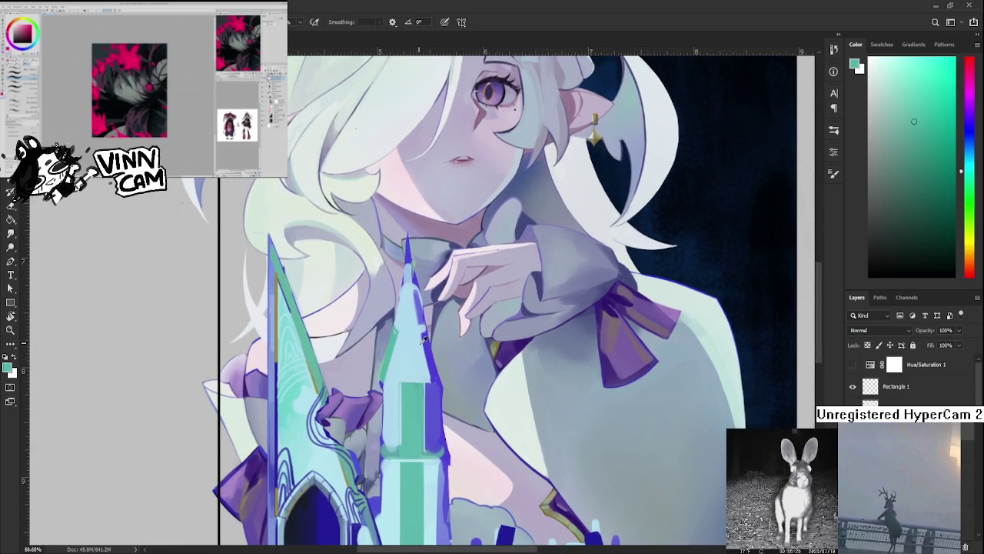
pyautogui.keyDown('alt'); pyautogui.click(436, 348); pyautogui.keyUp('alt')
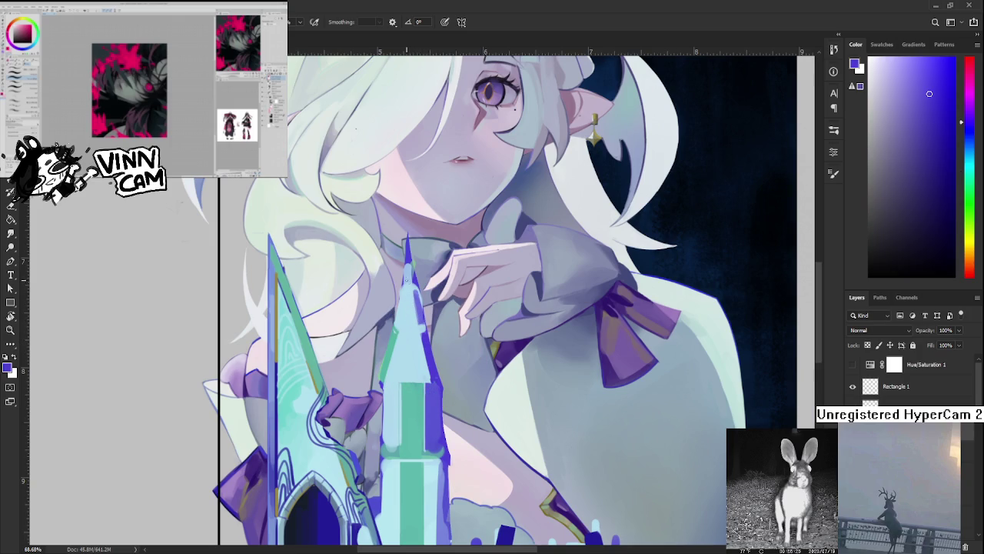
pyautogui.moveTo(407, 260); pyautogui.dragTo(397, 357)
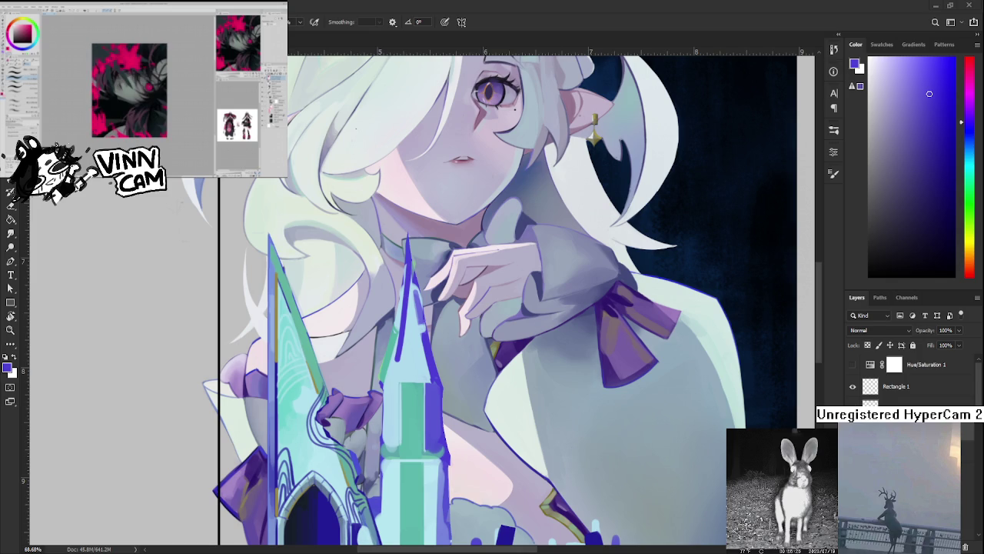
pyautogui.scroll(2, 425, 321)
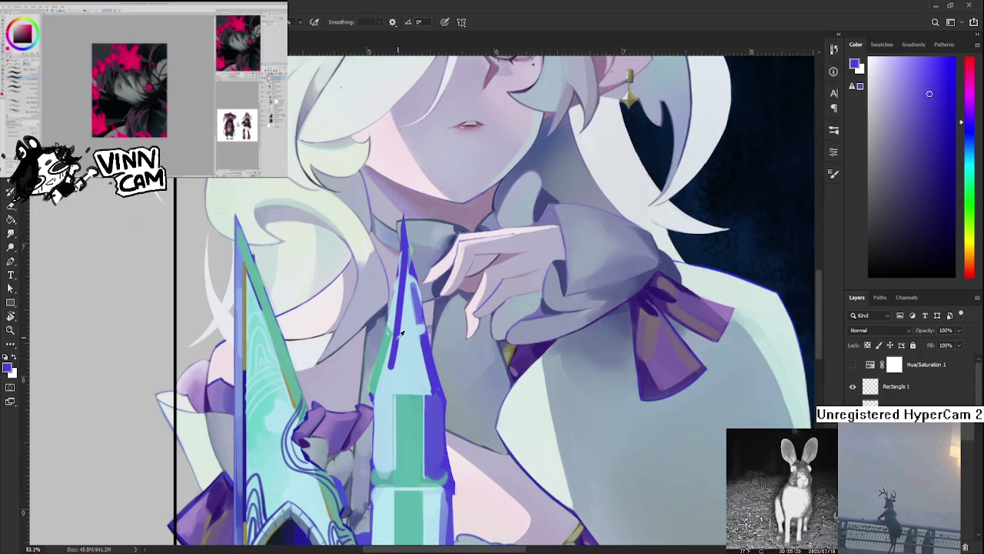
# Outline the spire's left side and bottom in dark blue, redoing the stroke several times
pyautogui.moveTo(393, 355); pyautogui.dragTo(392, 390)
pyautogui.hotkey('ctrl', 'z')
pyautogui.hotkey('ctrl', 'z')
pyautogui.keyDown('alt'); pyautogui.click(410, 233); pyautogui.keyUp('alt')
pyautogui.moveTo(405, 240); pyautogui.dragTo(399, 367)
pyautogui.hotkey('ctrl', 'z')
pyautogui.moveTo(404, 248); pyautogui.dragTo(392, 385)
pyautogui.hotkey('ctrl', 'z')
pyautogui.moveTo(406, 251); pyautogui.dragTo(391, 384)
pyautogui.hotkey('ctrl', 'z')
pyautogui.moveTo(406, 265)
pyautogui.mouseDown()
pyautogui.moveTo(388, 392)
pyautogui.moveTo(421, 392)
pyautogui.moveTo(417, 374)
pyautogui.moveTo(391, 388)
pyautogui.moveTo(406, 337)
pyautogui.moveTo(408, 383)
pyautogui.mouseUp()
# Fill the upper spire with dark blue, adding light cyan touches and purple-blue shading
pyautogui.moveTo(408, 342); pyautogui.dragTo(404, 255)
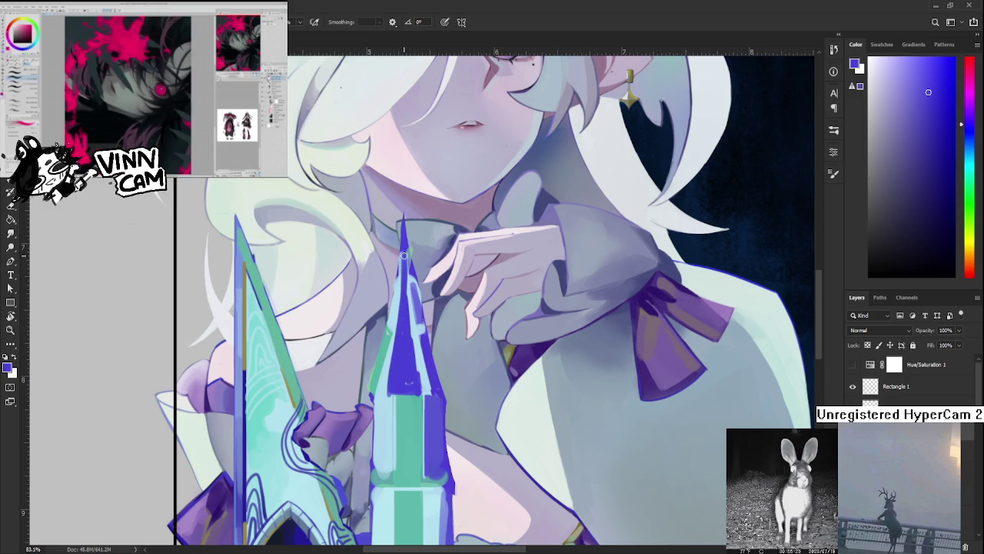
pyautogui.moveTo(413, 308); pyautogui.dragTo(416, 381)
pyautogui.keyDown('alt'); pyautogui.click(406, 297); pyautogui.keyUp('alt')
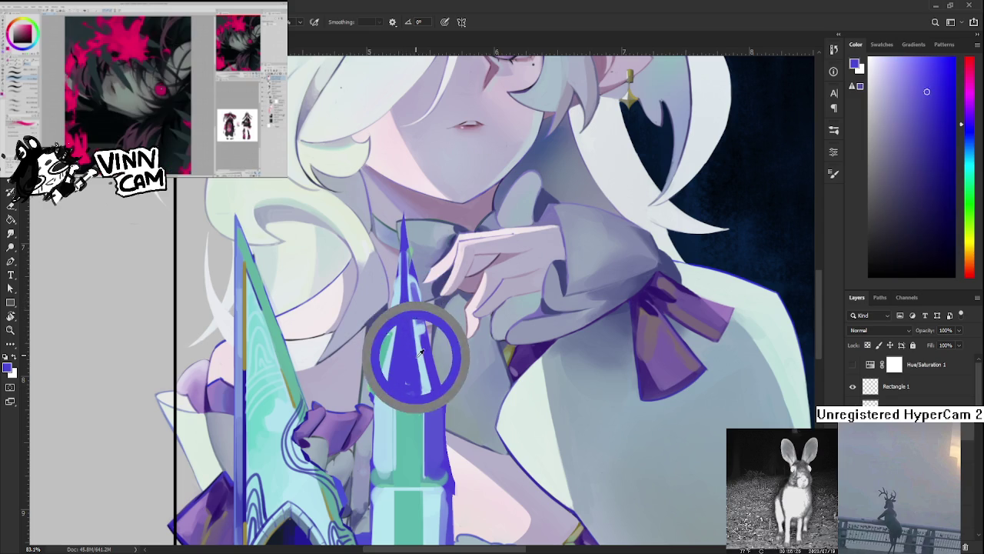
pyautogui.moveTo(419, 331); pyautogui.dragTo(422, 366)
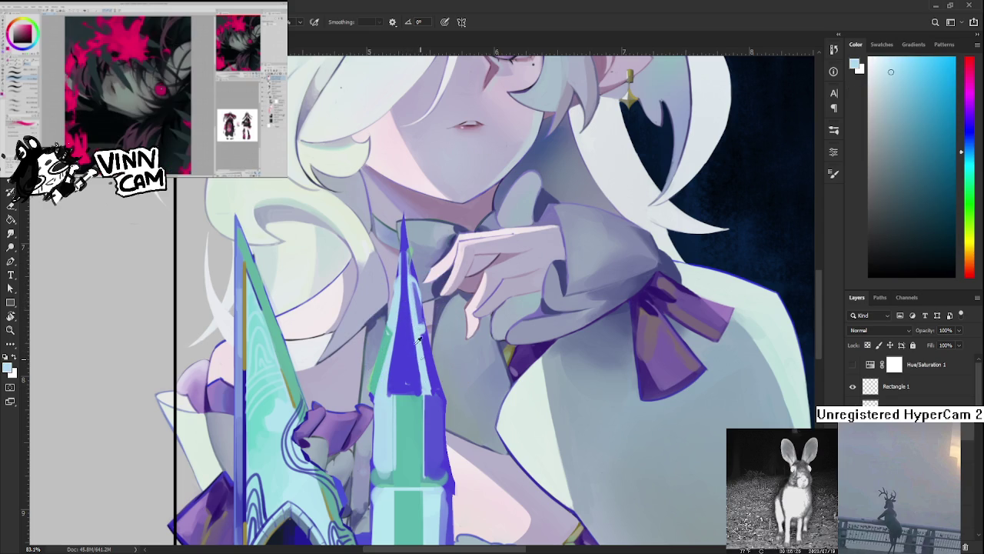
pyautogui.keyDown('alt'); pyautogui.click(405, 302); pyautogui.keyUp('alt')
pyautogui.moveTo(405, 268); pyautogui.dragTo(409, 293)
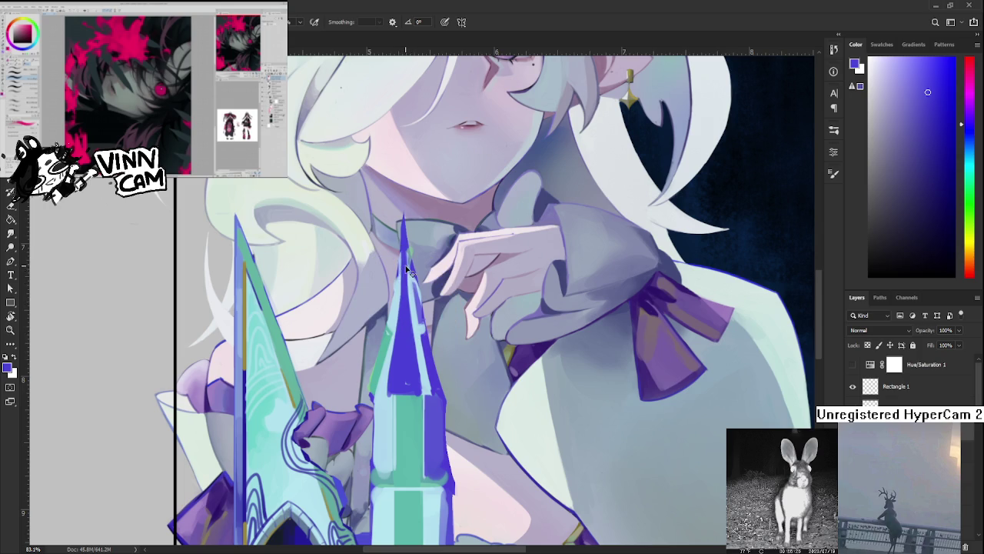
pyautogui.keyDown('alt'); pyautogui.click(385, 380); pyautogui.keyUp('alt')
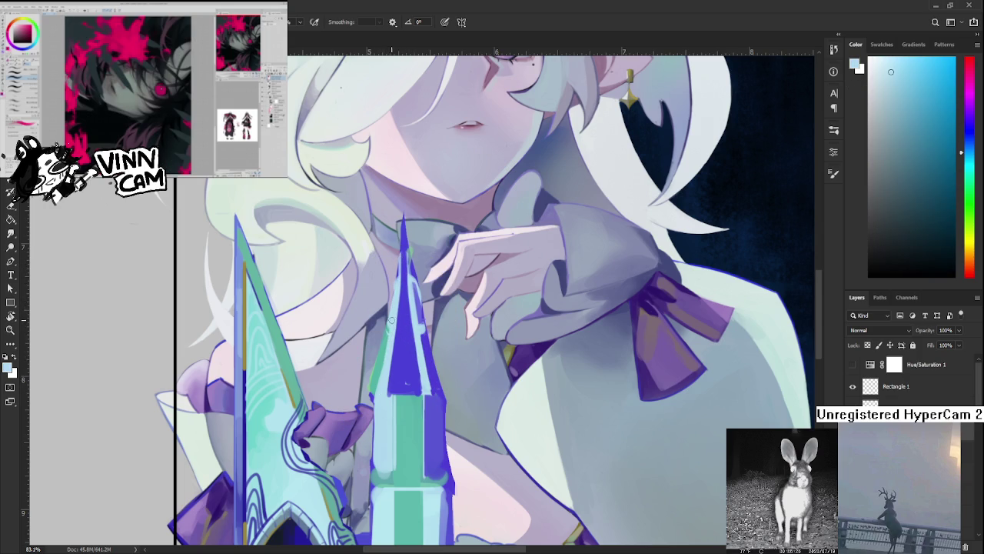